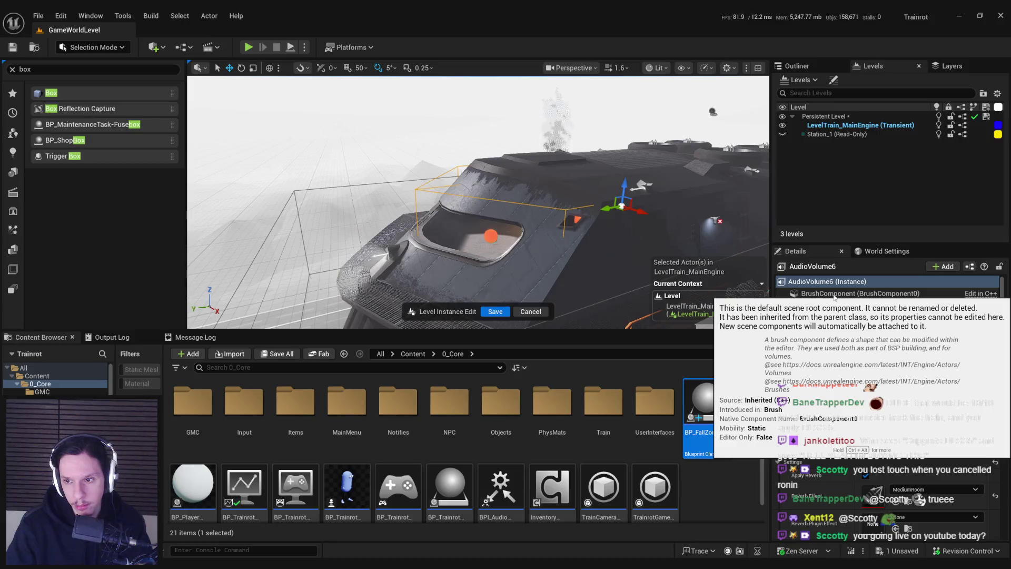
Step: Exit the train's level instance editing, then select and frame the BP_FallZone box under the train
{"action": "key", "text": "f"}
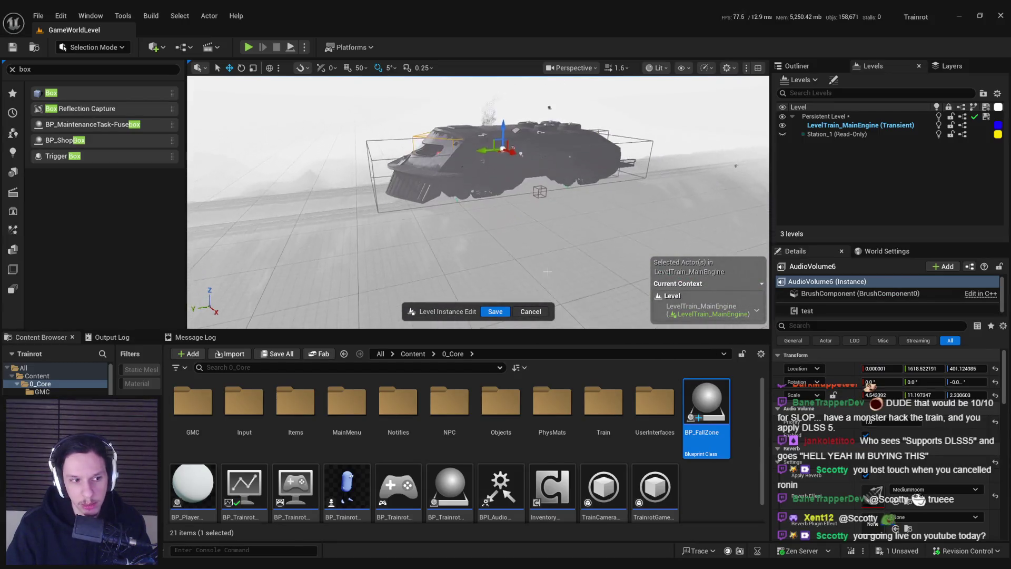
{"action": "left_click", "coordinate": [531, 312]}
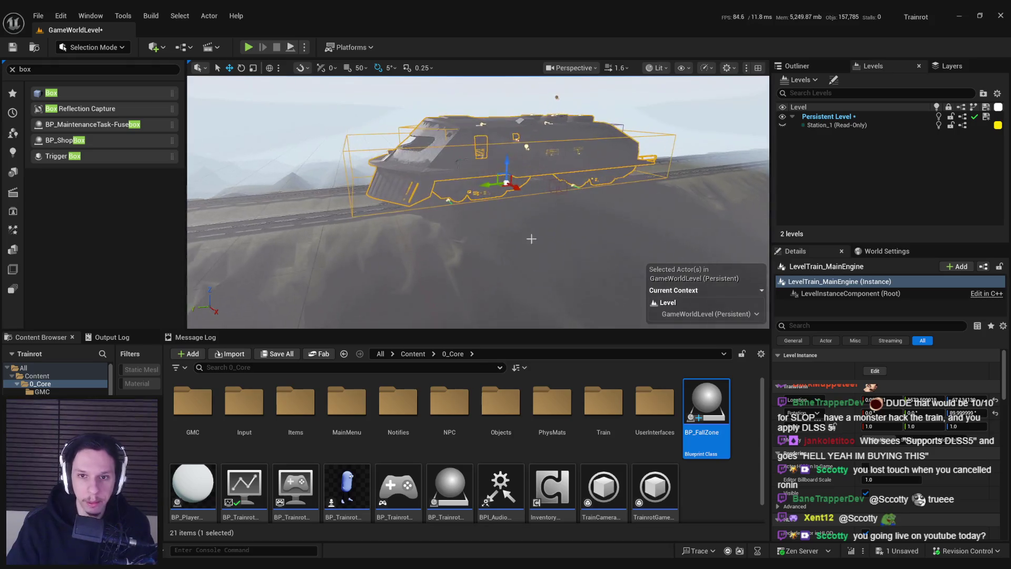
{"action": "left_click", "coordinate": [536, 181]}
{"action": "key", "text": "f"}
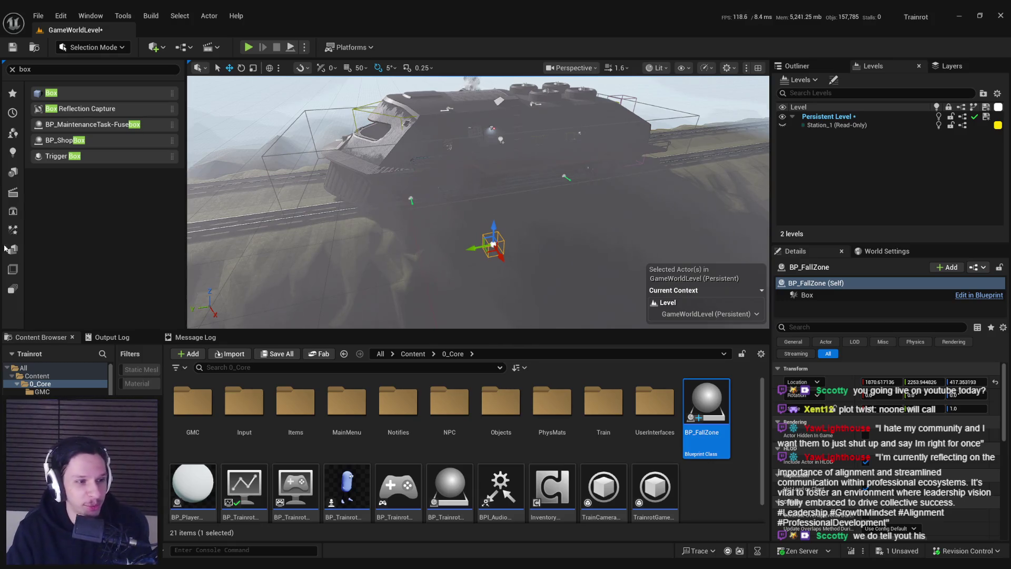
Step: Widen the Content Browser filters panel so the asset grid reflows, and select the BP_FallZone blueprint
{"action": "left_click_drag", "start_coordinate": [435, 244], "coordinate": [417, 221]}
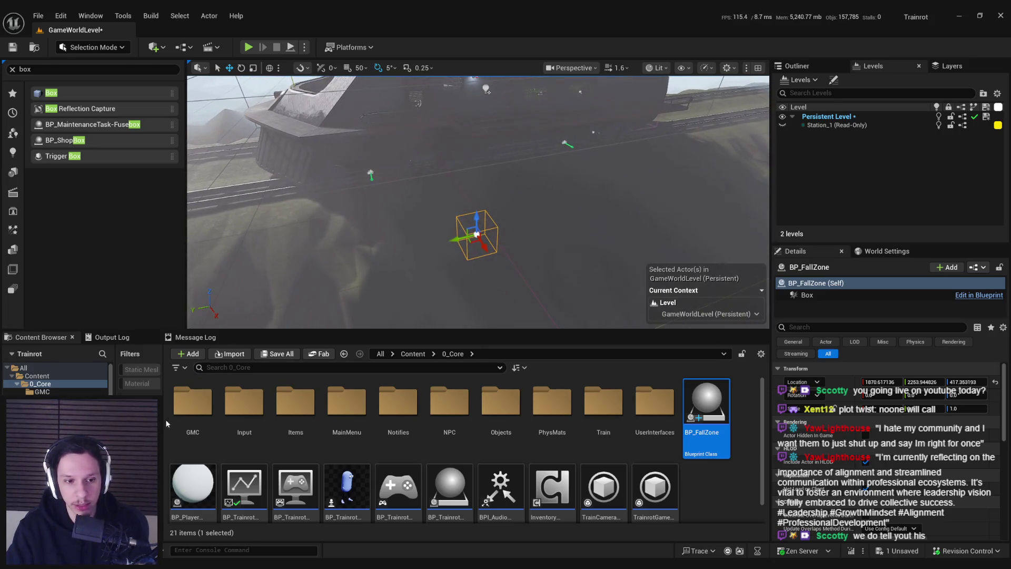
{"action": "mouse_move", "coordinate": [164, 419]}
{"action": "left_mouse_down"}
{"action": "mouse_move", "coordinate": [261, 425]}
{"action": "mouse_move", "coordinate": [240, 425]}
{"action": "left_mouse_up"}
{"action": "scroll", "coordinate": [474, 463], "scroll_direction": "down", "scroll_amount": 1}
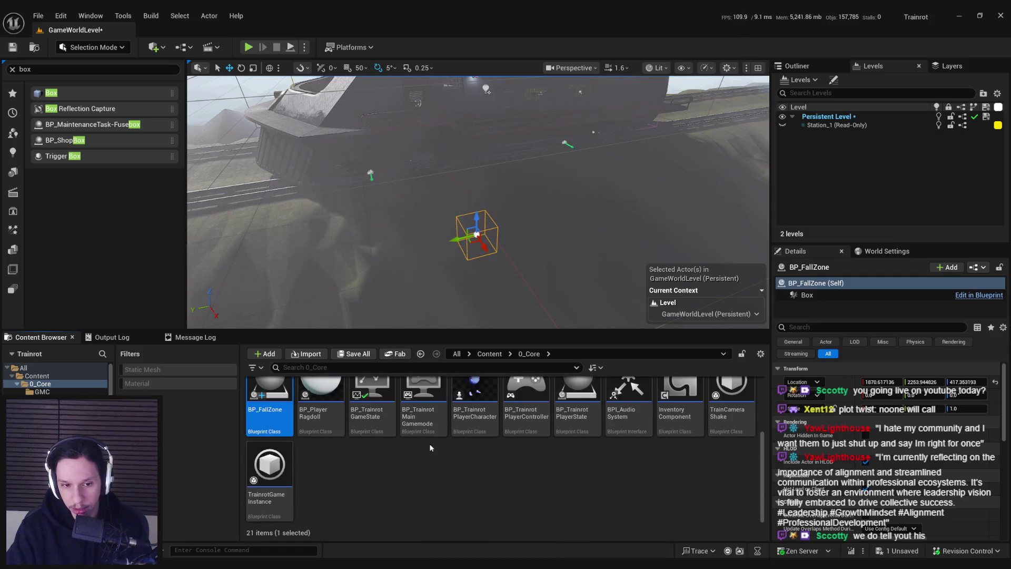
{"action": "scroll", "coordinate": [502, 468], "scroll_direction": "up", "scroll_amount": 1}
{"action": "left_click", "coordinate": [524, 406]}
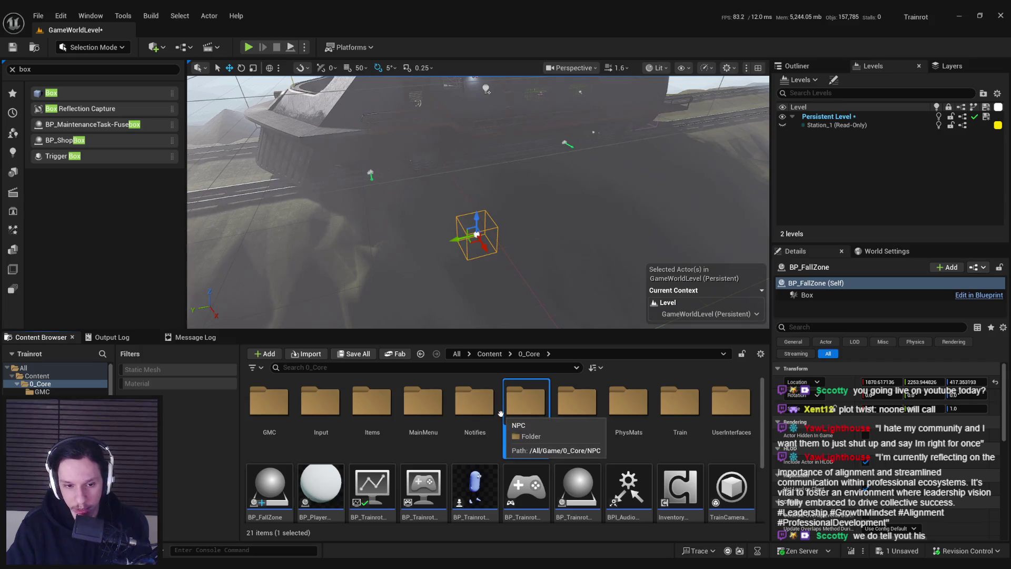
{"action": "scroll", "coordinate": [327, 475], "scroll_direction": "down", "scroll_amount": 1}
{"action": "left_click", "coordinate": [269, 444]}
{"action": "left_click", "coordinate": [316, 505]}
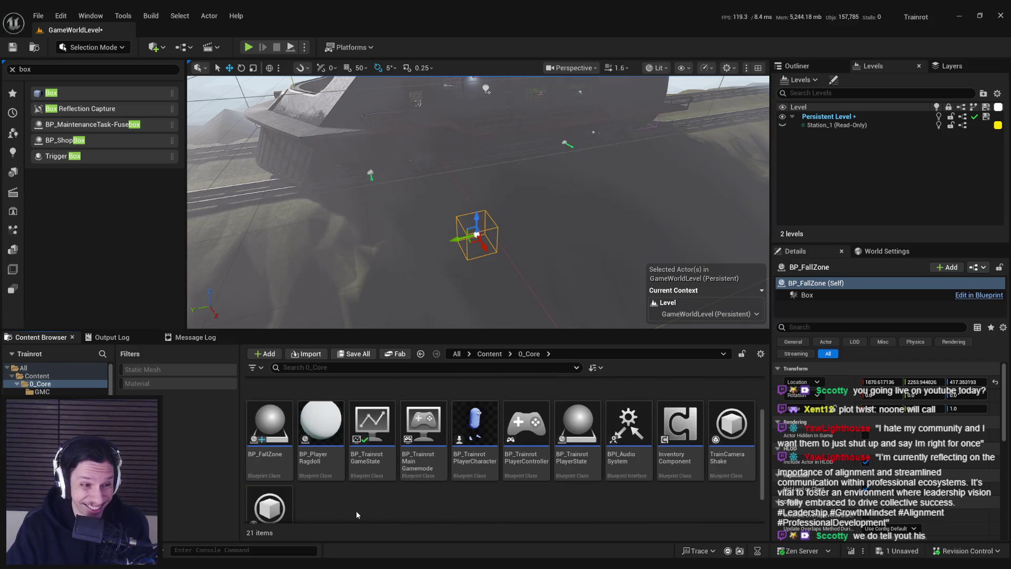
{"action": "left_click_drag", "start_coordinate": [409, 262], "coordinate": [419, 281]}
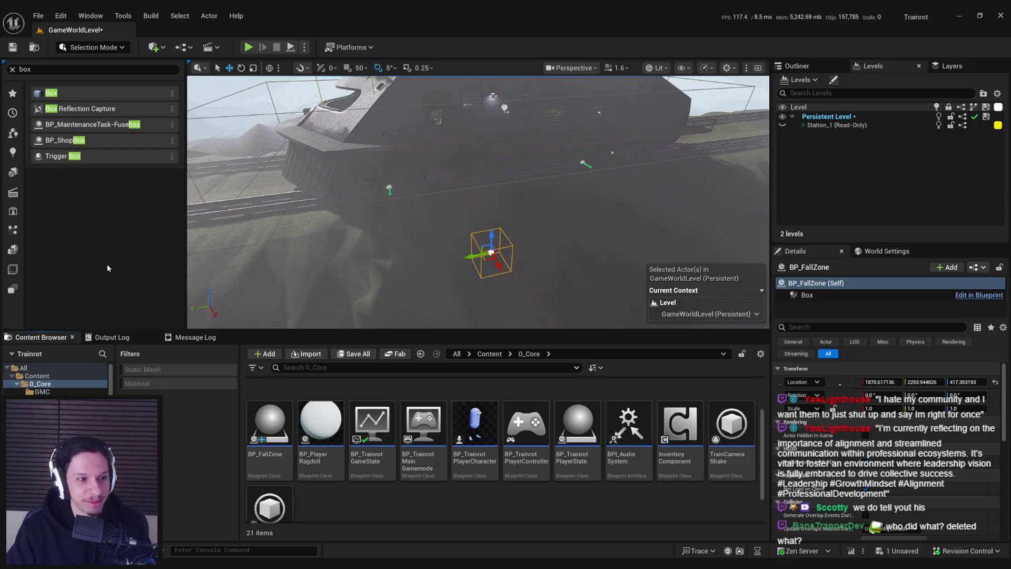
{"action": "key", "text": "a"}
{"action": "key", "text": "s"}
{"action": "key", "text": "w"}
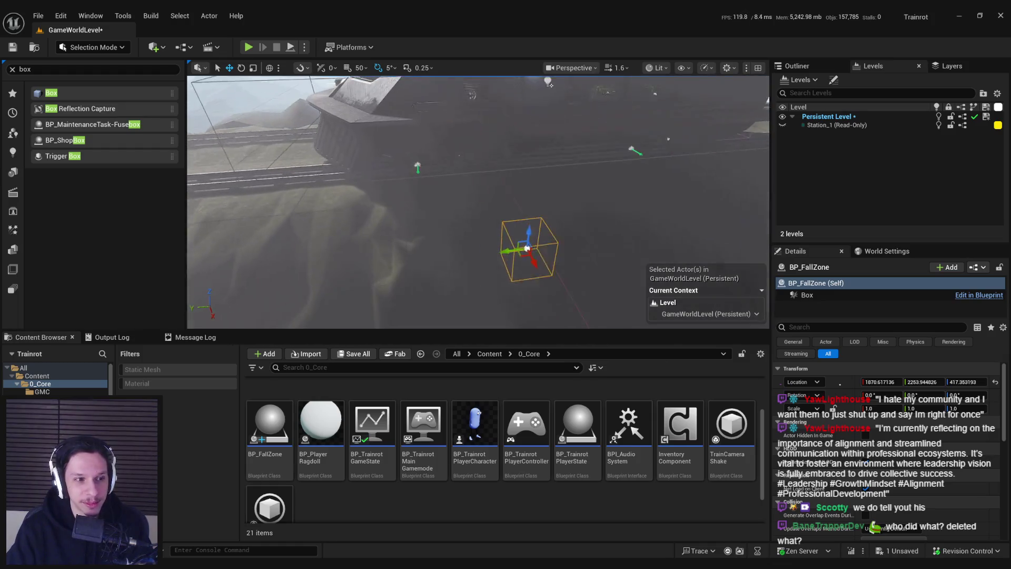
{"action": "key", "text": "s"}
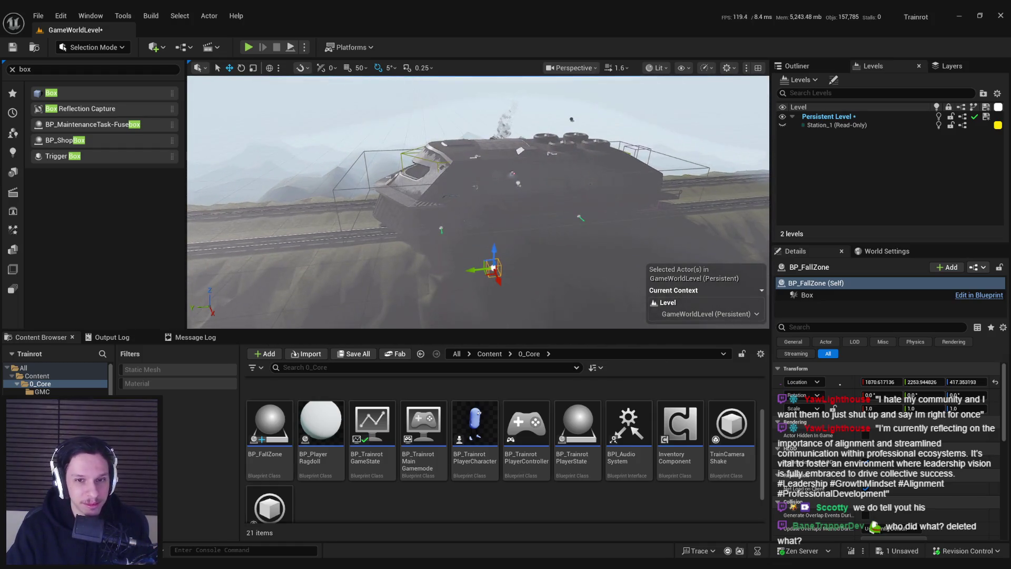
{"action": "key", "text": "w"}
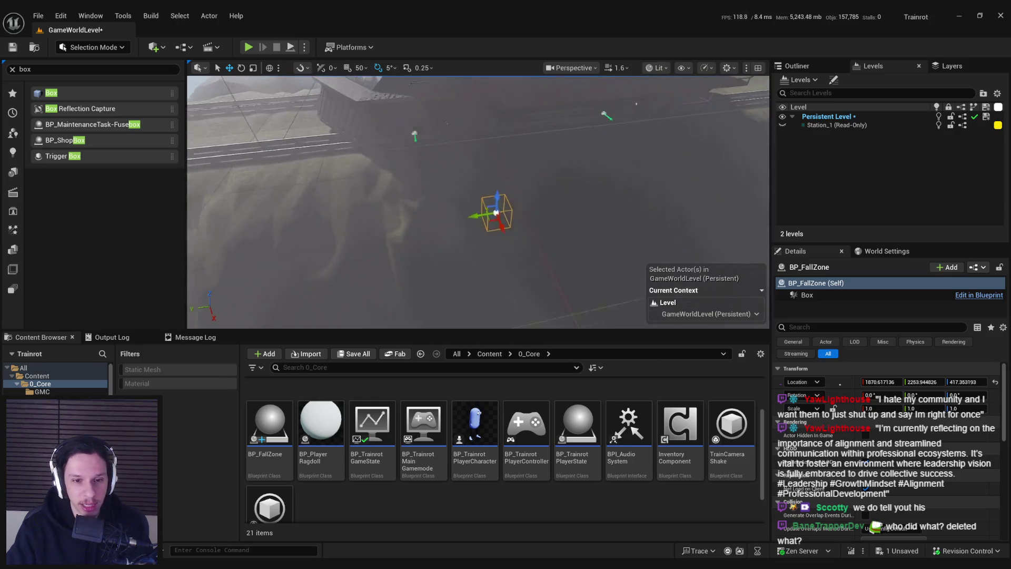
{"action": "key", "text": "w"}
{"action": "key", "text": "s"}
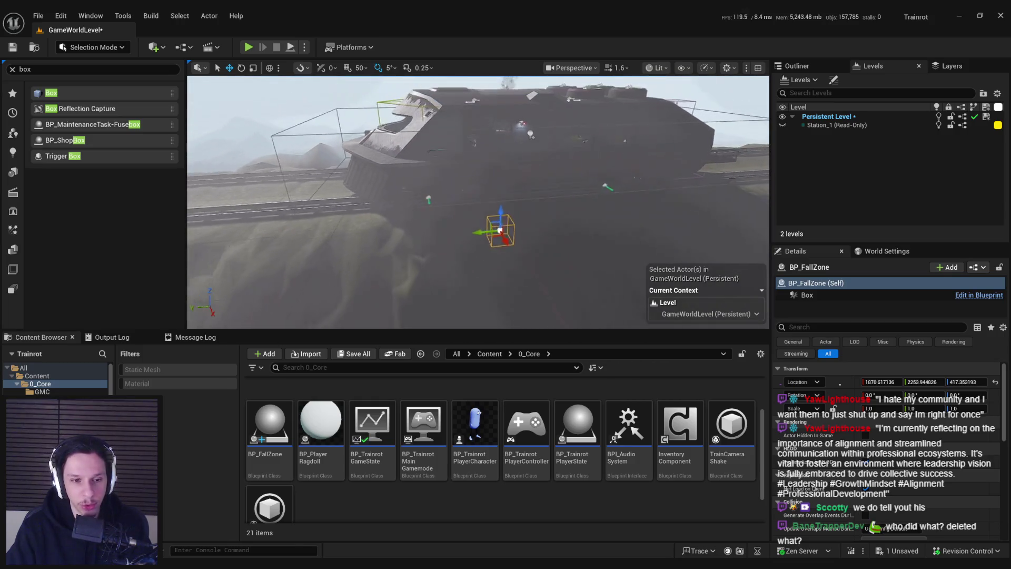
{"action": "key", "text": "w"}
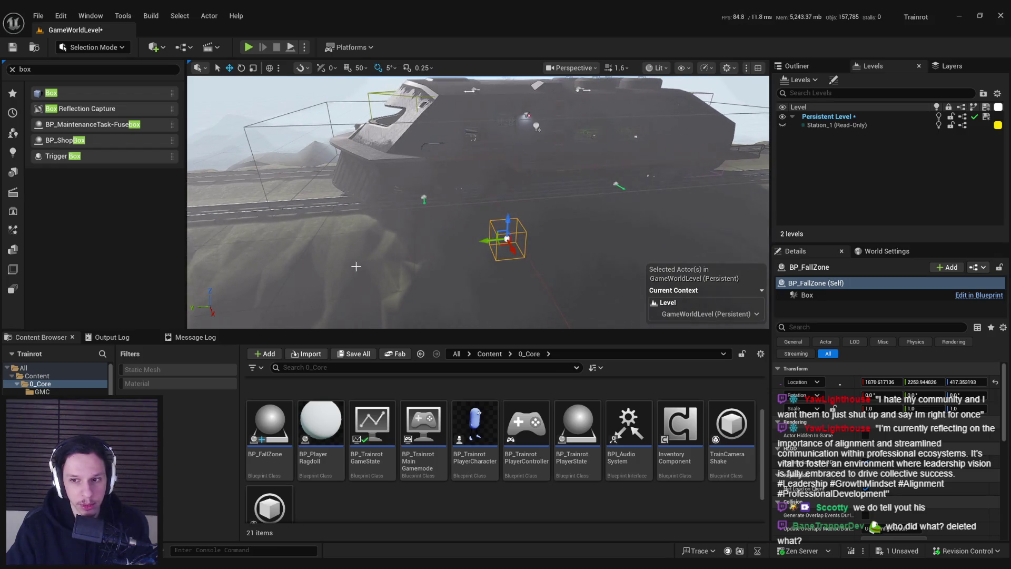
{"action": "key", "text": "s"}
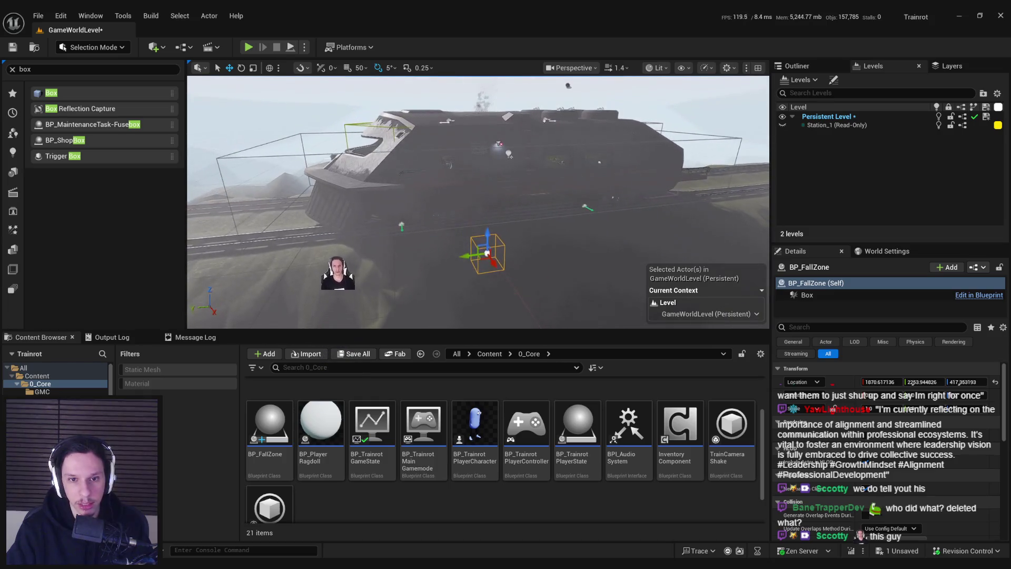
{"action": "key", "text": "w"}
{"action": "key", "text": "s"}
{"action": "scroll", "coordinate": [478, 202], "scroll_direction": "down", "scroll_amount": 3}
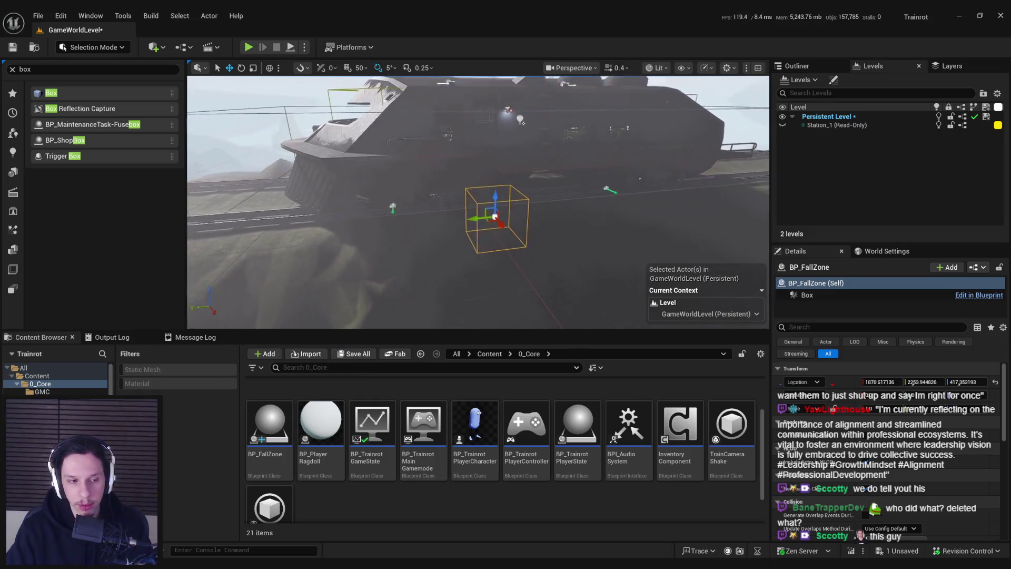
{"action": "key", "text": "w"}
{"action": "scroll", "coordinate": [478, 202], "scroll_direction": "up", "scroll_amount": 1}
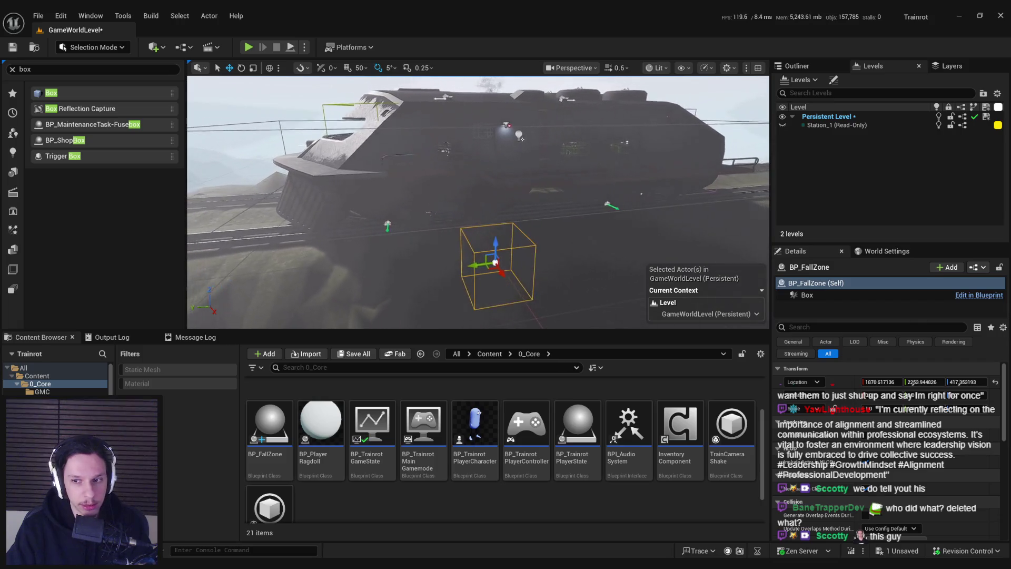
{"action": "key", "text": "a"}
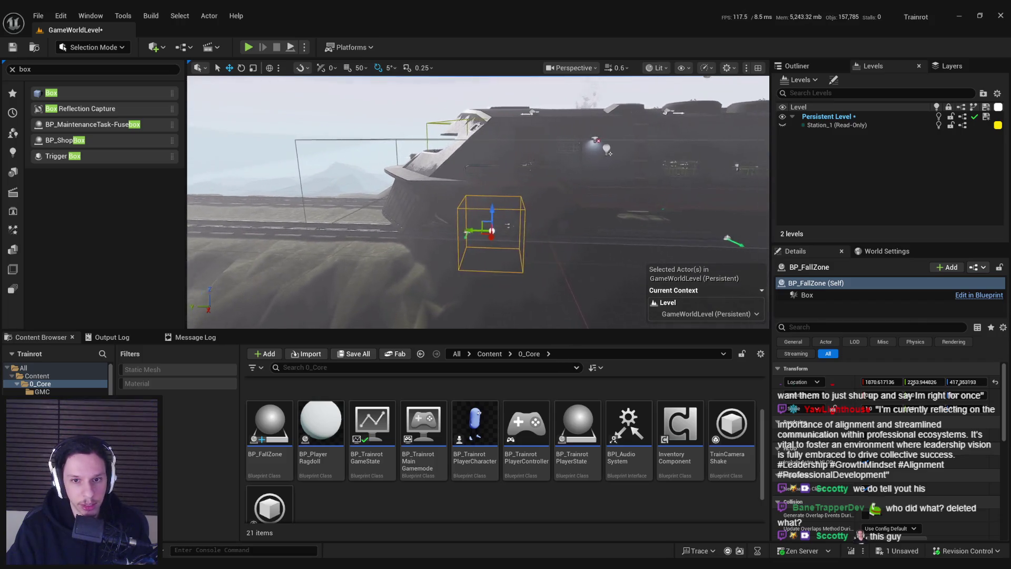
{"action": "key", "text": "w"}
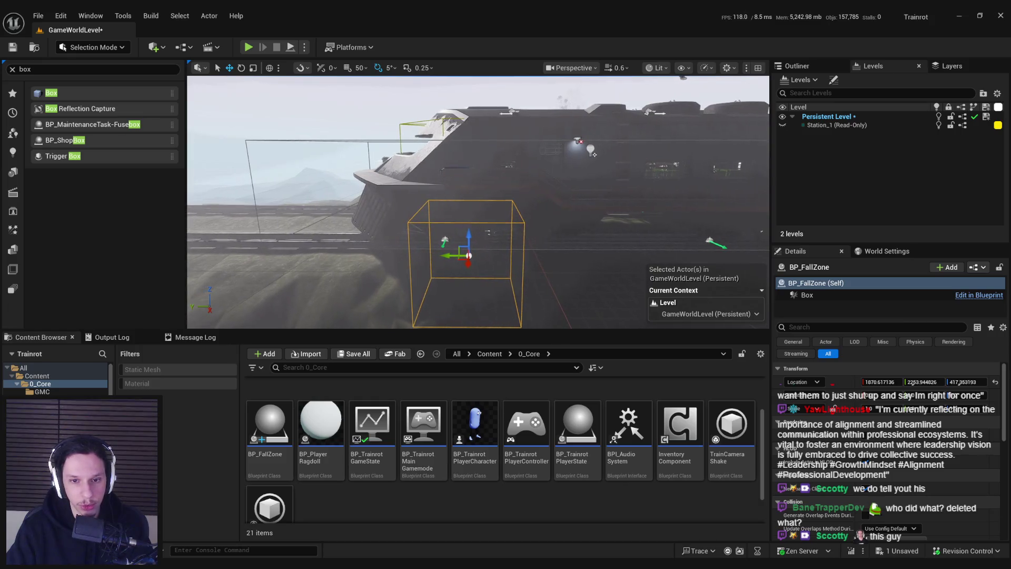
{"action": "key", "text": "s"}
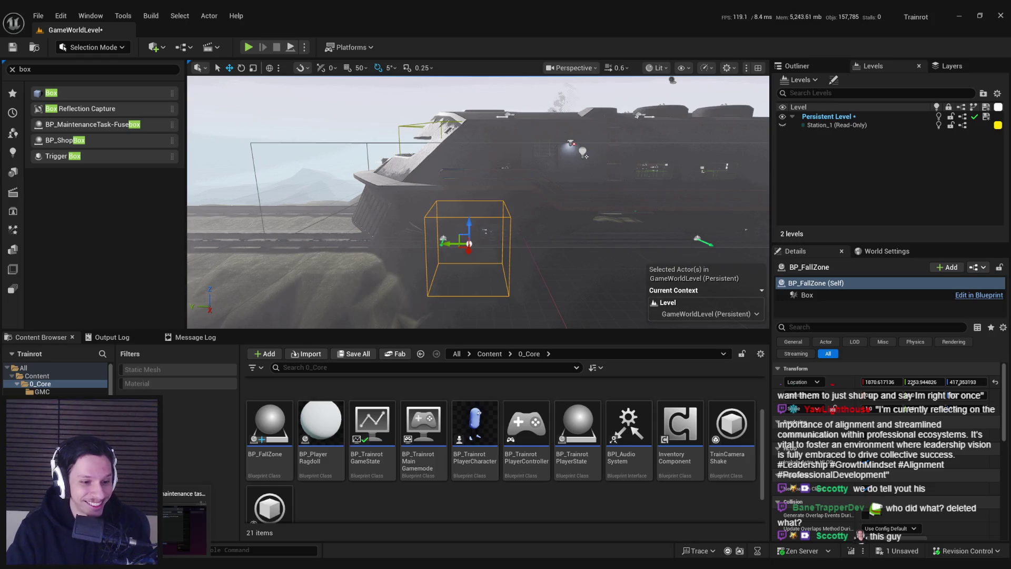
{"action": "key", "text": "super+d"}
{"action": "key", "text": "super+d"}
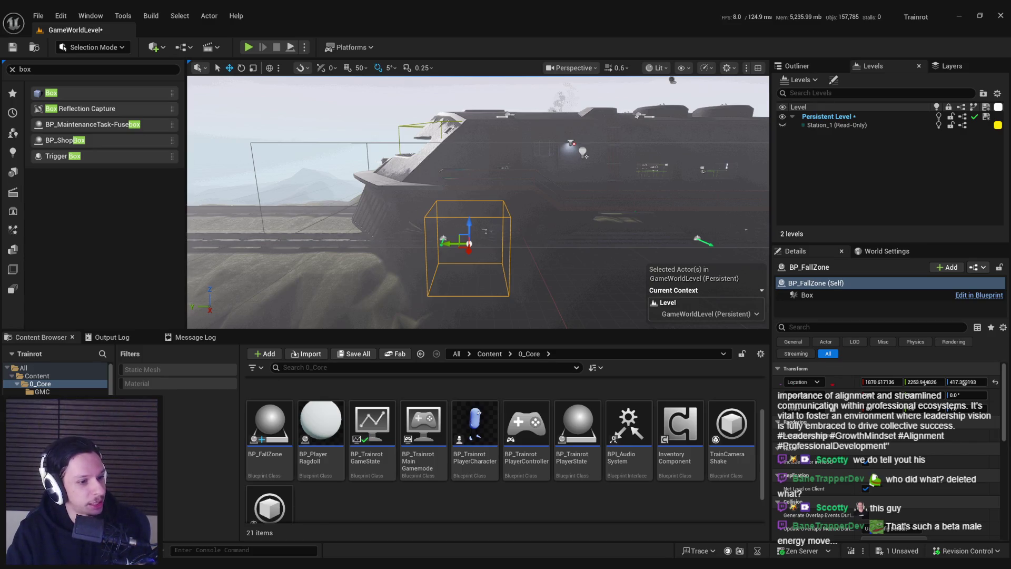
Step: Save the GameWorldLevel map with the fall zone box beside the track
{"action": "mouse_move", "coordinate": [474, 263]}
{"action": "left_mouse_down"}
{"action": "mouse_move", "coordinate": [506, 237]}
{"action": "mouse_move", "coordinate": [473, 243]}
{"action": "left_mouse_up"}
{"action": "key", "text": "ctrl+s"}
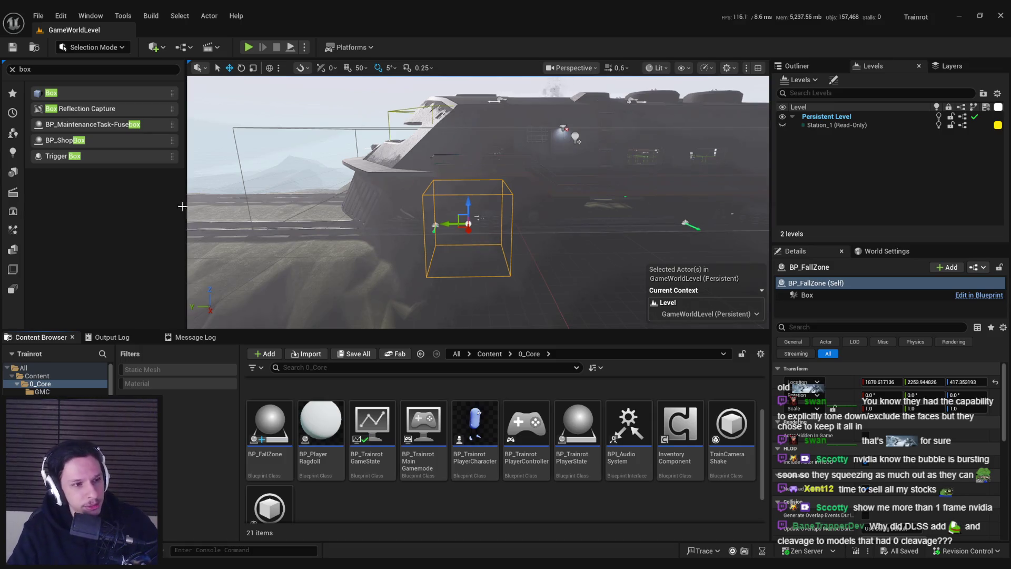
Step: Orbit and zoom the viewport down to a low, level side view of the BP_FallZone box
{"action": "left_click_drag", "start_coordinate": [421, 279], "coordinate": [432, 296]}
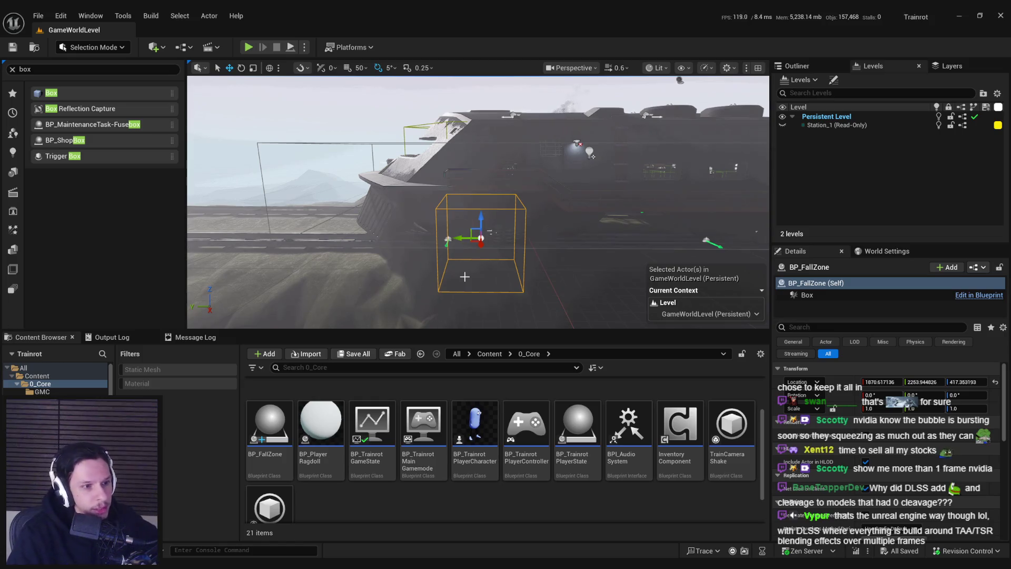
{"action": "mouse_move", "coordinate": [465, 277]}
{"action": "left_mouse_down"}
{"action": "mouse_move", "coordinate": [453, 311]}
{"action": "mouse_move", "coordinate": [476, 321]}
{"action": "mouse_move", "coordinate": [477, 306]}
{"action": "mouse_move", "coordinate": [459, 307]}
{"action": "mouse_move", "coordinate": [464, 278]}
{"action": "left_mouse_up"}
{"action": "scroll", "coordinate": [467, 303], "scroll_direction": "up", "scroll_amount": 2}
{"action": "scroll", "coordinate": [466, 303], "scroll_direction": "up", "scroll_amount": 1}
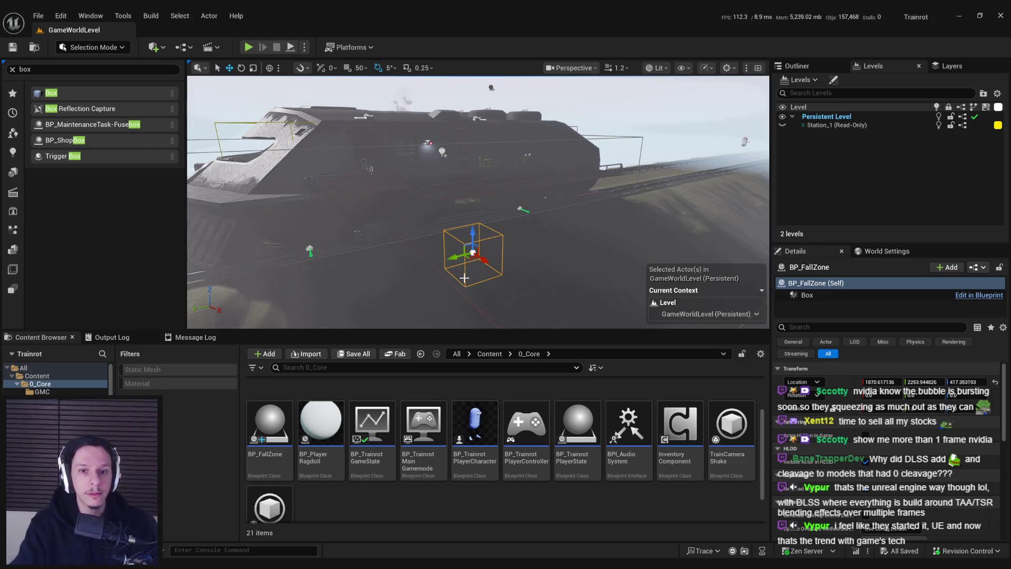
{"action": "scroll", "coordinate": [464, 277], "scroll_direction": "down", "scroll_amount": 5}
{"action": "mouse_move", "coordinate": [464, 278]}
{"action": "left_mouse_down"}
{"action": "mouse_move", "coordinate": [474, 221]}
{"action": "mouse_move", "coordinate": [405, 207]}
{"action": "mouse_move", "coordinate": [376, 221]}
{"action": "left_mouse_up"}
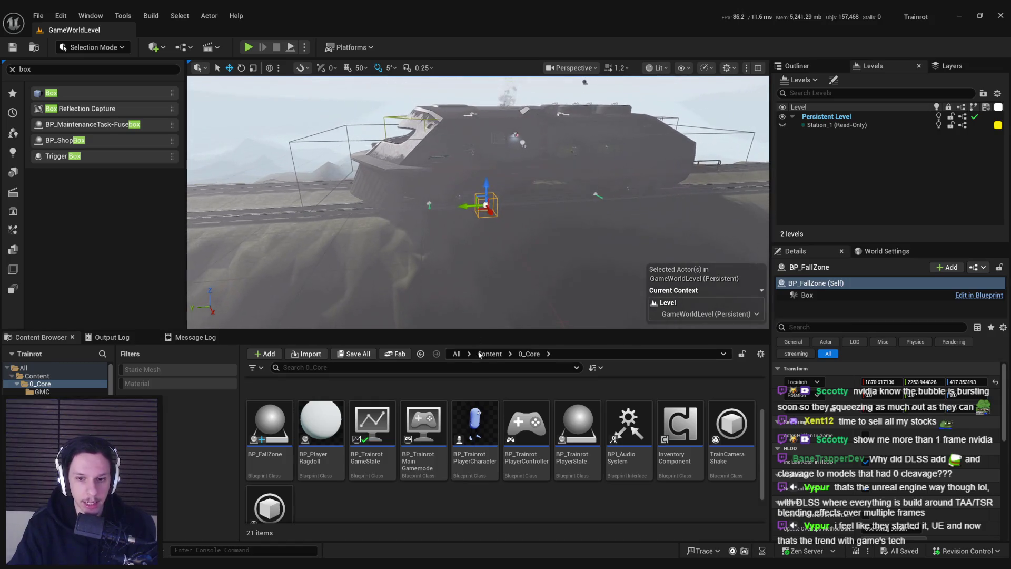
Step: Scroll to the 0_Core folders, widen the folder tree, and fly toward the fall zone box
{"action": "left_click_drag", "start_coordinate": [472, 331], "coordinate": [473, 335]}
{"action": "scroll", "coordinate": [490, 422], "scroll_direction": "up", "scroll_amount": 3}
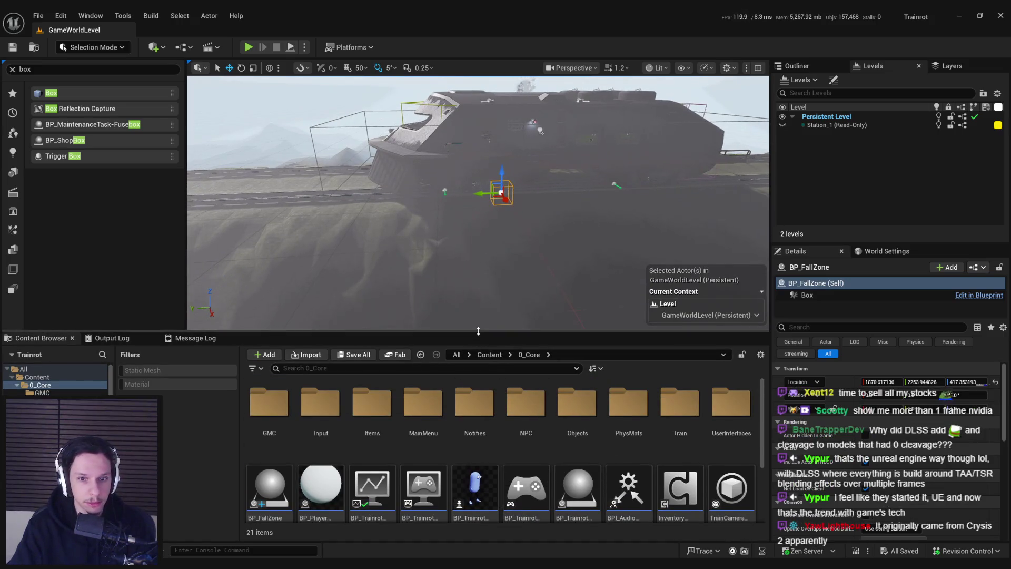
{"action": "scroll", "coordinate": [487, 417], "scroll_direction": "down", "scroll_amount": 3}
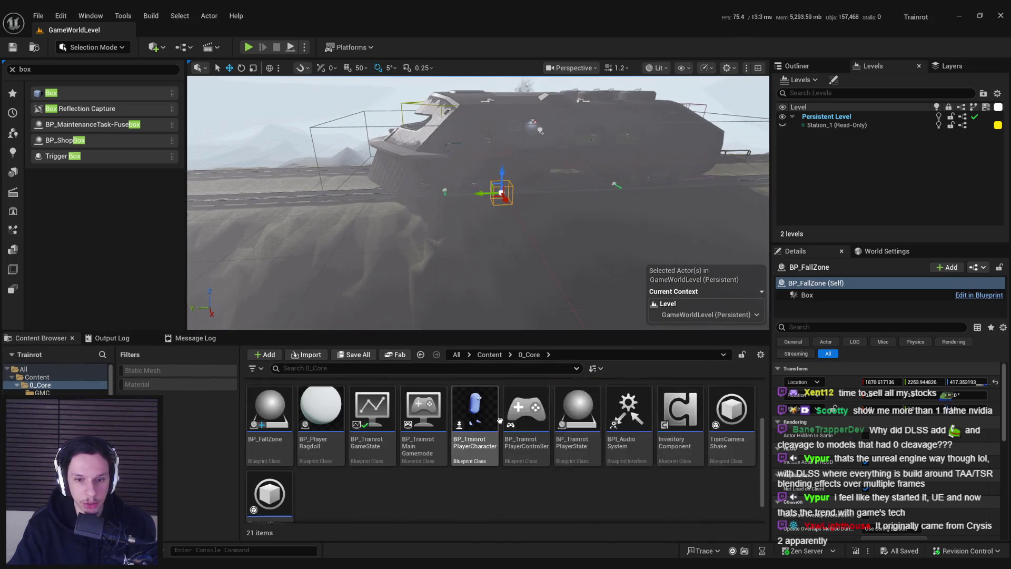
{"action": "scroll", "coordinate": [500, 430], "scroll_direction": "up", "scroll_amount": 3}
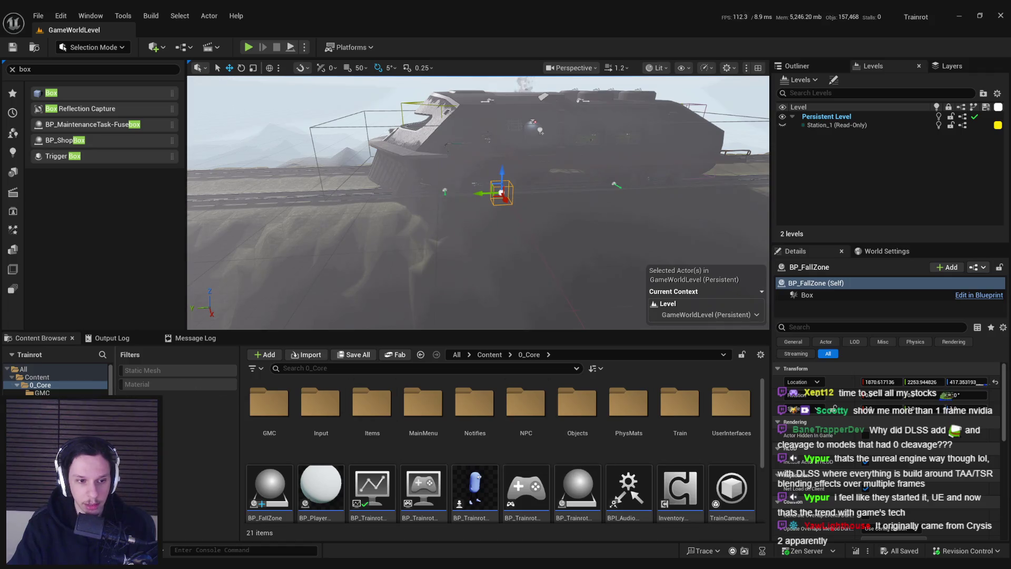
{"action": "left_click_drag", "start_coordinate": [113, 369], "coordinate": [133, 369]}
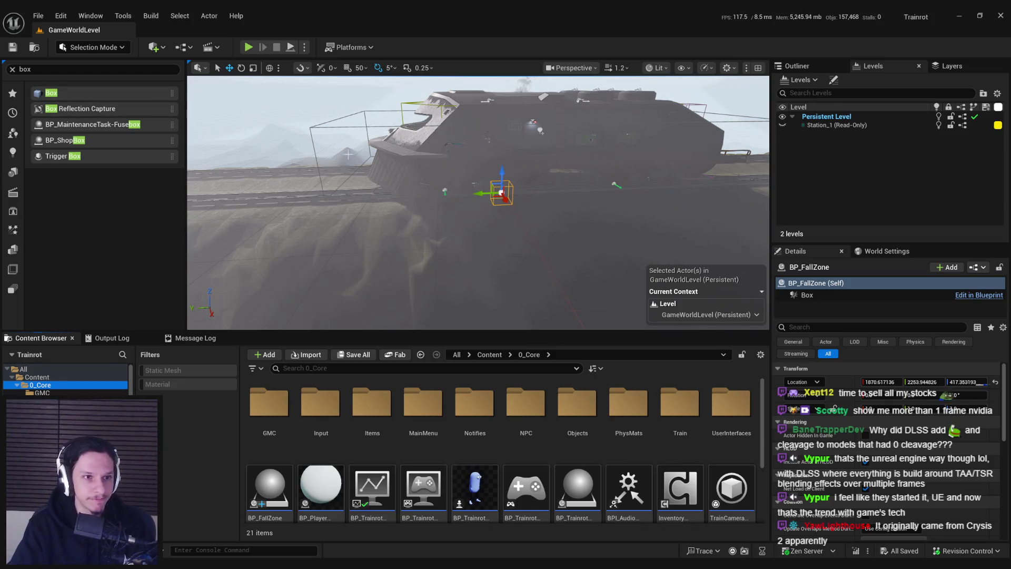
{"action": "left_click_drag", "start_coordinate": [210, 251], "coordinate": [210, 239]}
{"action": "left_click_drag", "start_coordinate": [385, 174], "coordinate": [386, 173]}
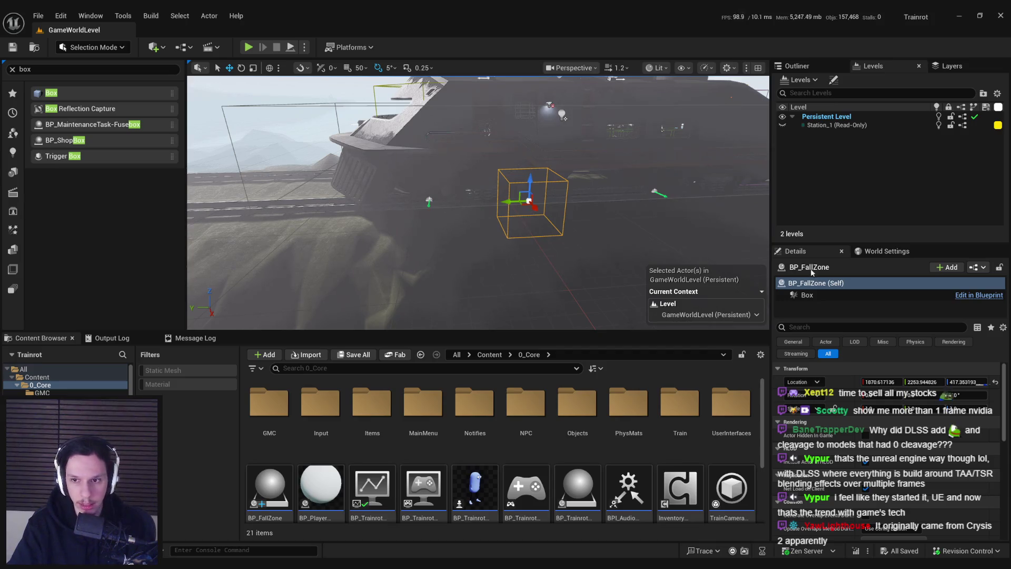
Step: Inspect the Box component's Physics and Collision details, then orbit to a high view behind the train
{"action": "left_click", "coordinate": [809, 295]}
{"action": "scroll", "coordinate": [841, 438], "scroll_direction": "down", "scroll_amount": 10}
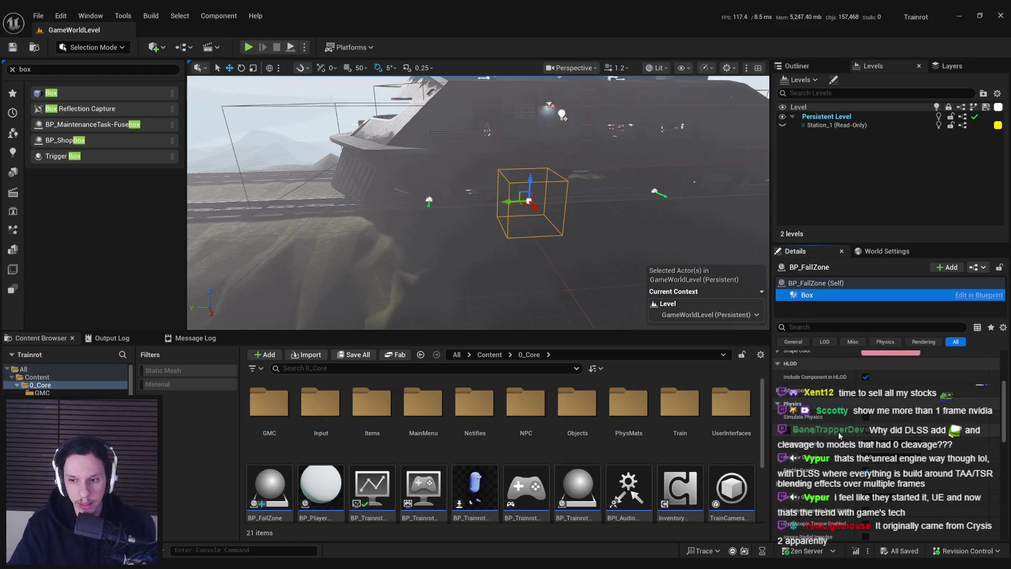
{"action": "scroll", "coordinate": [836, 435], "scroll_direction": "down", "scroll_amount": 4}
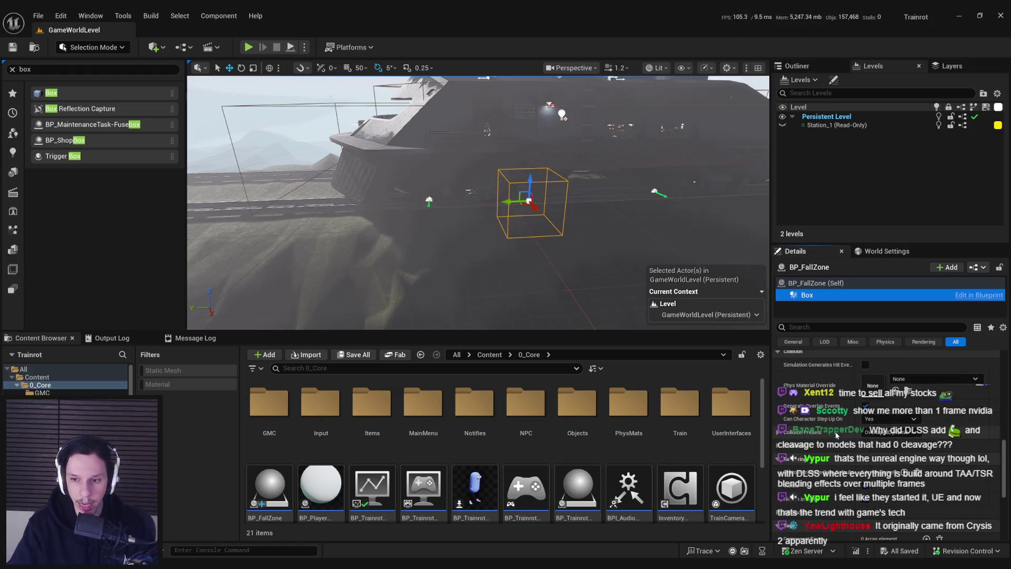
{"action": "left_click", "coordinate": [791, 431]}
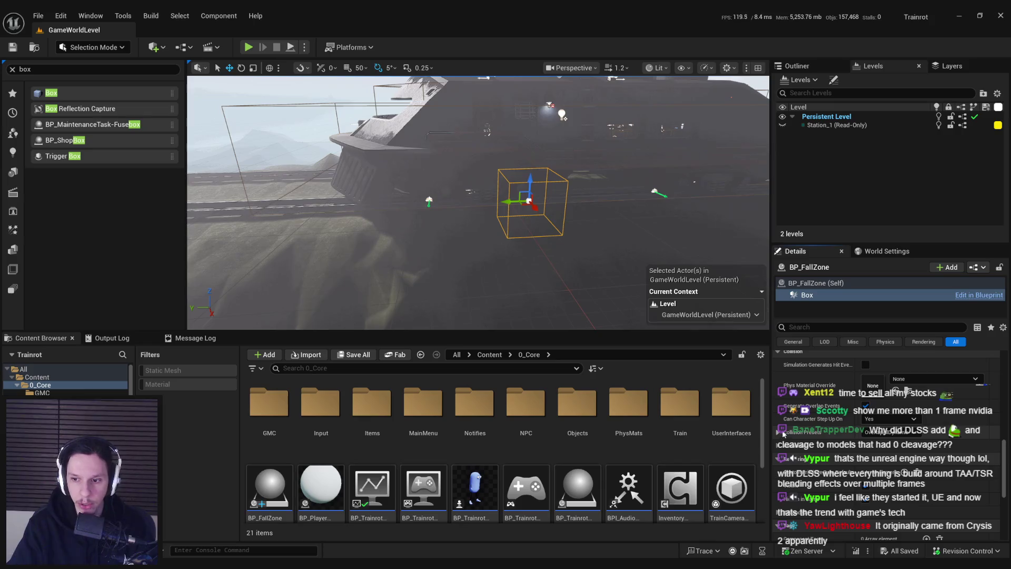
{"action": "scroll", "coordinate": [789, 428], "scroll_direction": "down", "scroll_amount": 2}
{"action": "scroll", "coordinate": [789, 428], "scroll_direction": "down", "scroll_amount": 2}
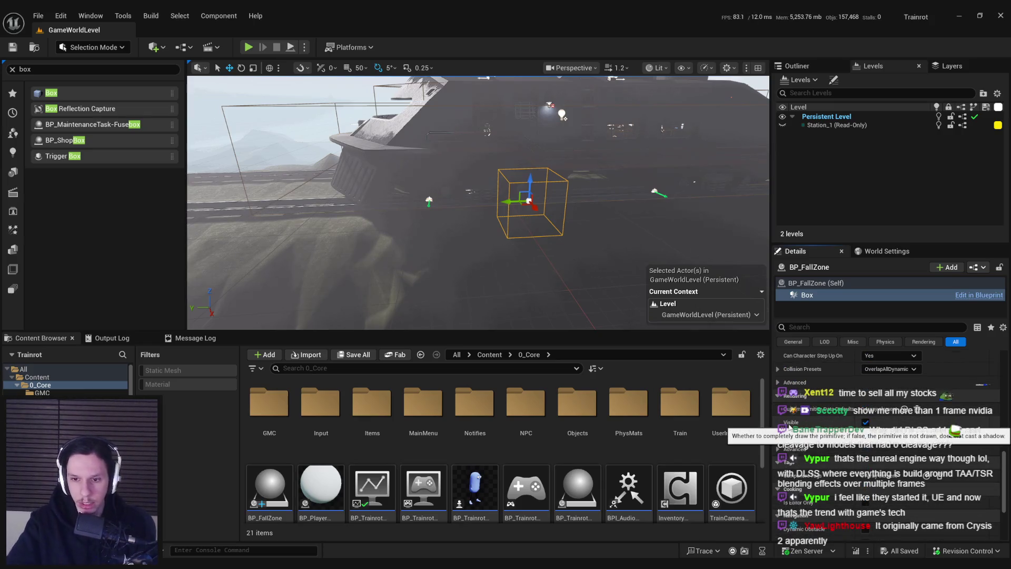
{"action": "scroll", "coordinate": [758, 482], "scroll_direction": "down", "scroll_amount": 2}
{"action": "scroll", "coordinate": [759, 474], "scroll_direction": "up", "scroll_amount": 2}
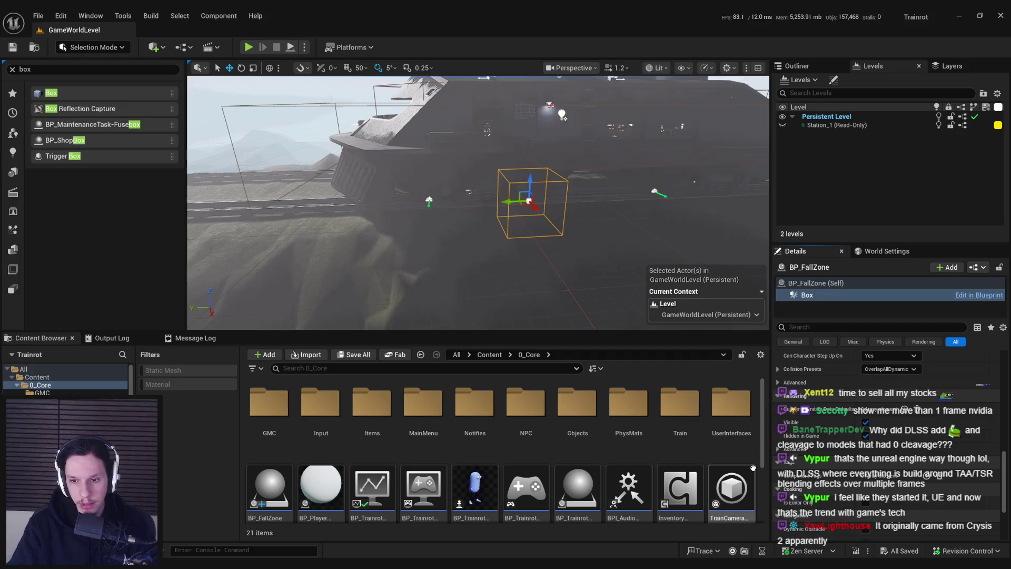
{"action": "scroll", "coordinate": [785, 427], "scroll_direction": "up", "scroll_amount": 3}
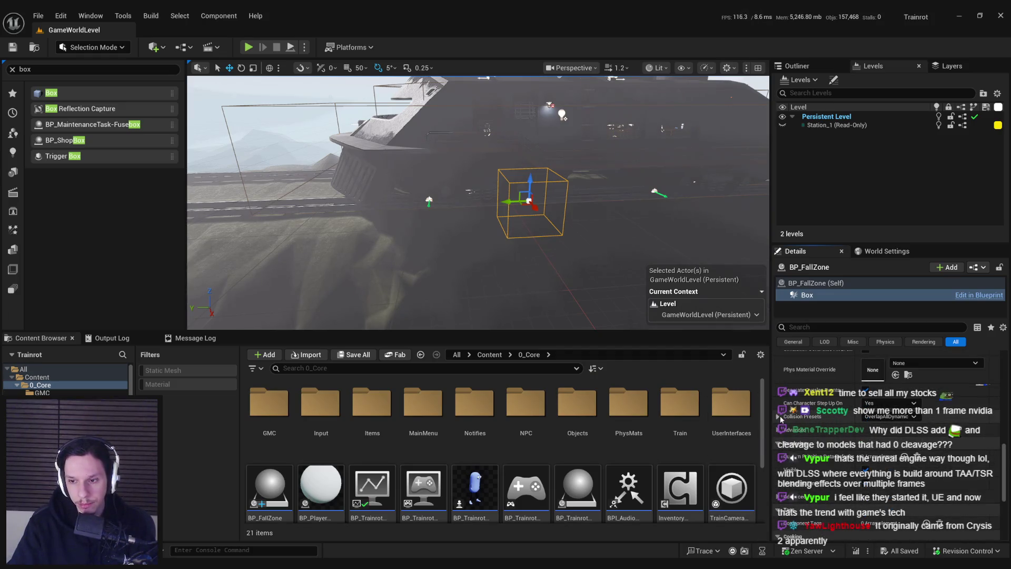
{"action": "scroll", "coordinate": [780, 422], "scroll_direction": "down", "scroll_amount": 3}
{"action": "scroll", "coordinate": [781, 418], "scroll_direction": "down", "scroll_amount": 3}
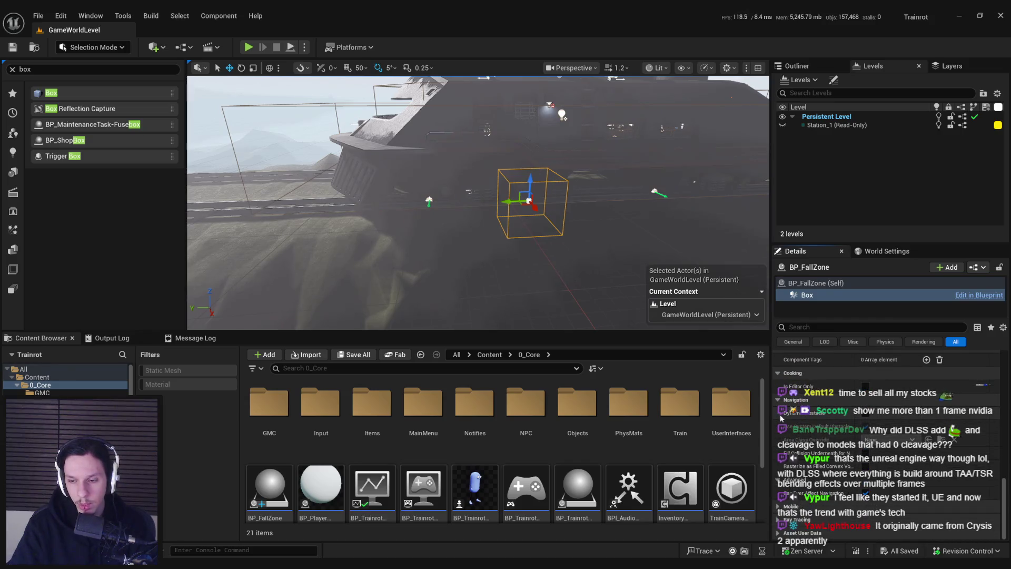
{"action": "scroll", "coordinate": [785, 443], "scroll_direction": "up", "scroll_amount": 5}
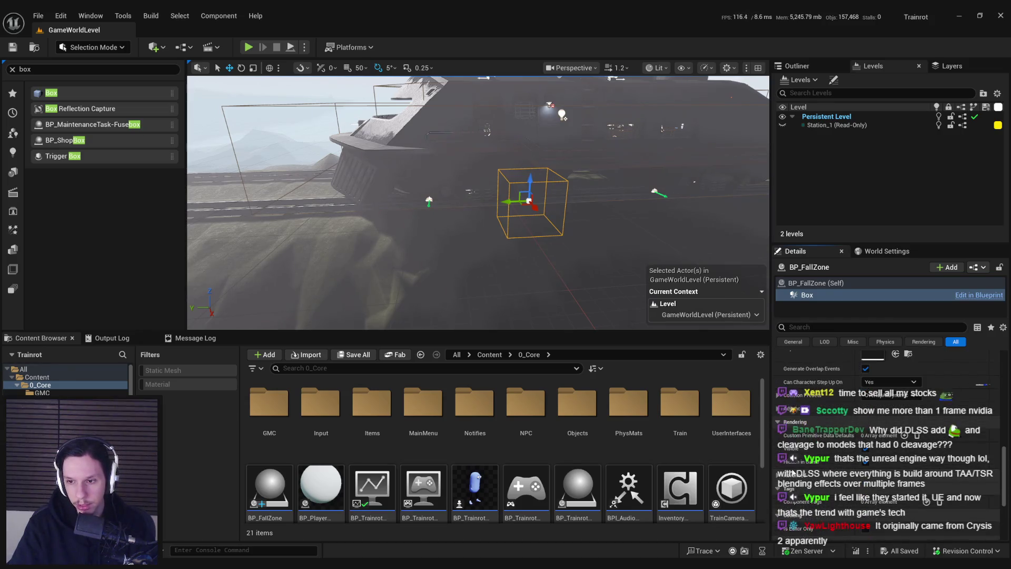
{"action": "scroll", "coordinate": [793, 474], "scroll_direction": "down", "scroll_amount": 4}
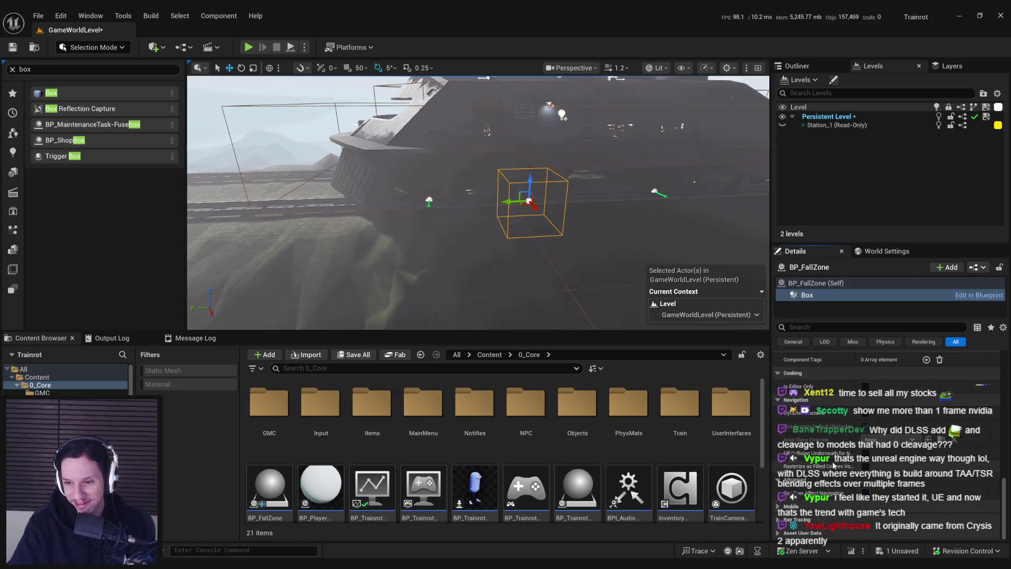
{"action": "scroll", "coordinate": [828, 459], "scroll_direction": "up", "scroll_amount": 5}
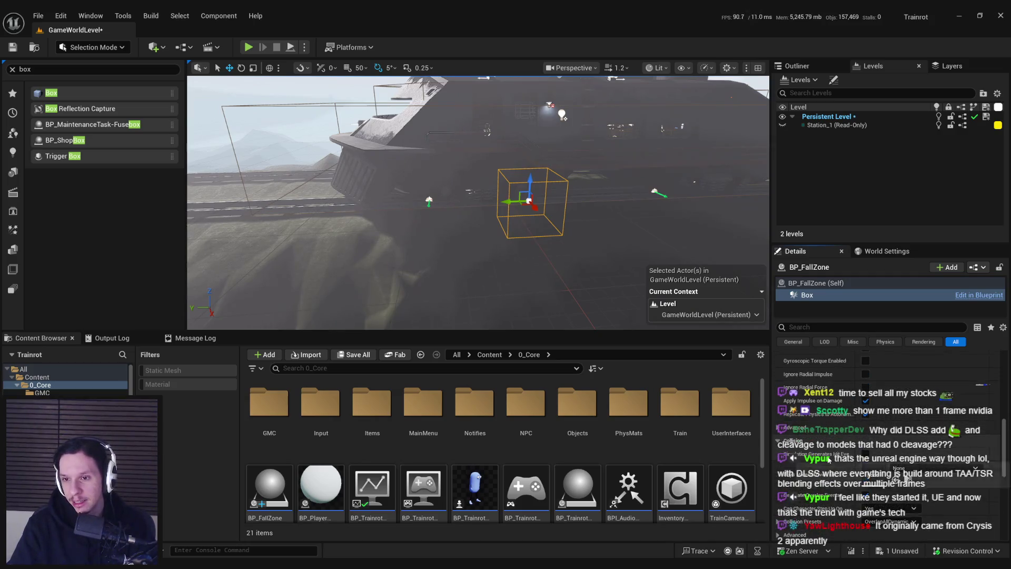
{"action": "scroll", "coordinate": [828, 459], "scroll_direction": "up", "scroll_amount": 5}
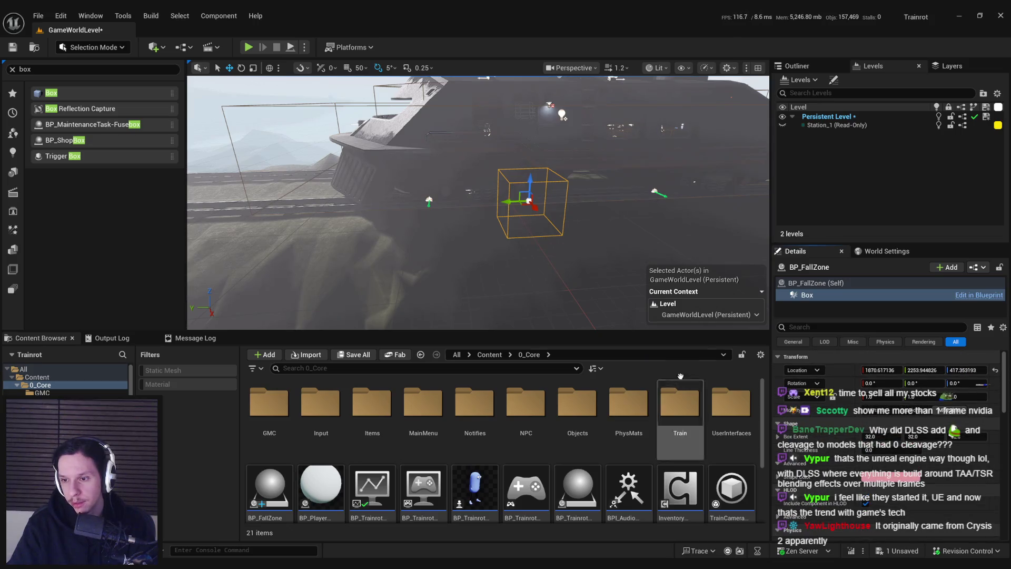
{"action": "scroll", "coordinate": [478, 203], "scroll_direction": "down", "scroll_amount": 3}
{"action": "mouse_move", "coordinate": [479, 202]}
{"action": "left_mouse_down"}
{"action": "mouse_move", "coordinate": [548, 180]}
{"action": "mouse_move", "coordinate": [601, 179]}
{"action": "left_mouse_up"}
Step: Frame the BP_FallZone box and save GameWorldLevel
{"action": "key", "text": "f"}
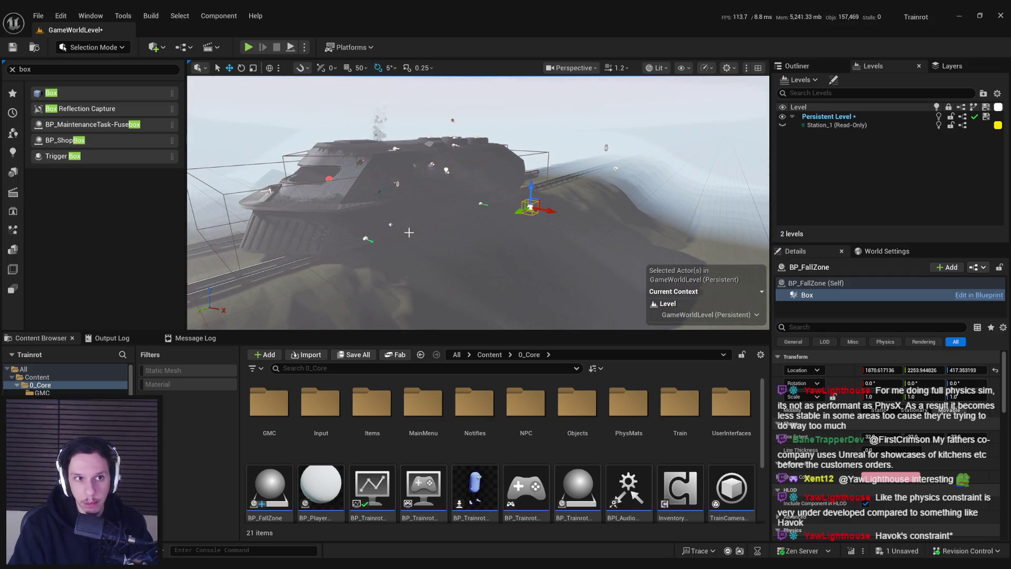
{"action": "key", "text": "ctrl+s"}
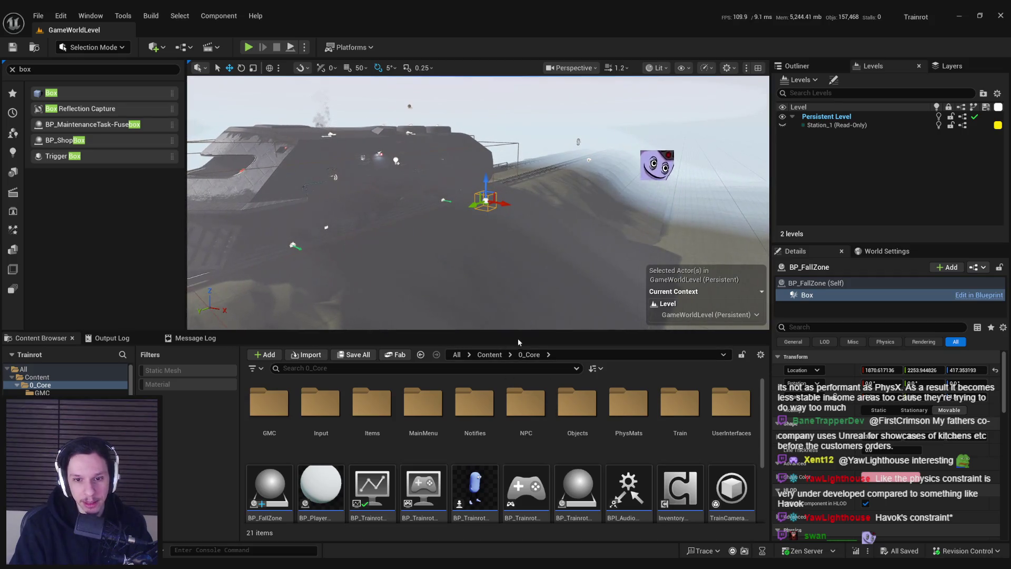
Step: Clear the Place Actors search and browse Shapes, Basic, Recently Placed and Favorites, ending on Lights
{"action": "scroll", "coordinate": [827, 414], "scroll_direction": "down", "scroll_amount": 10}
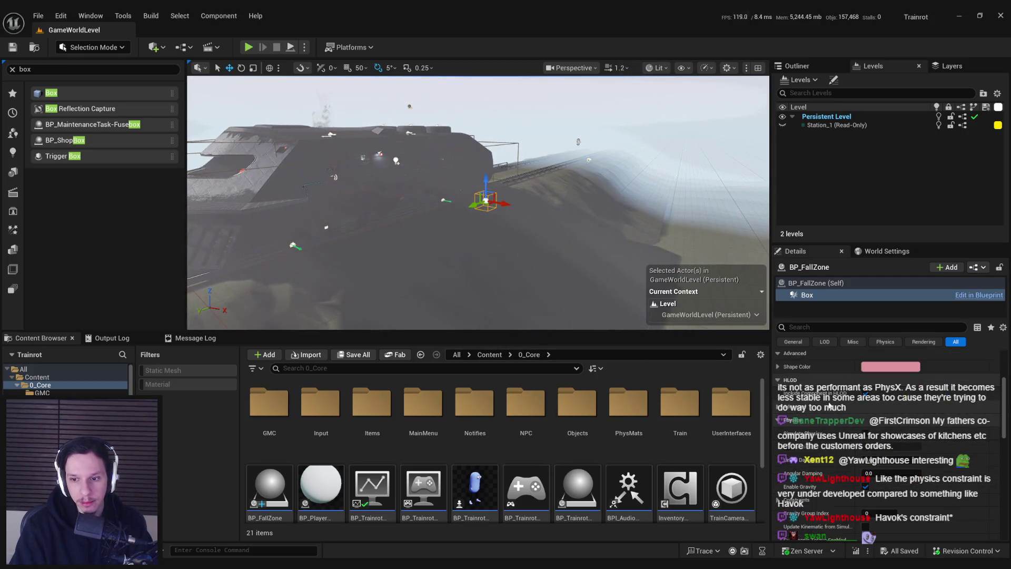
{"action": "scroll", "coordinate": [830, 406], "scroll_direction": "down", "scroll_amount": 10}
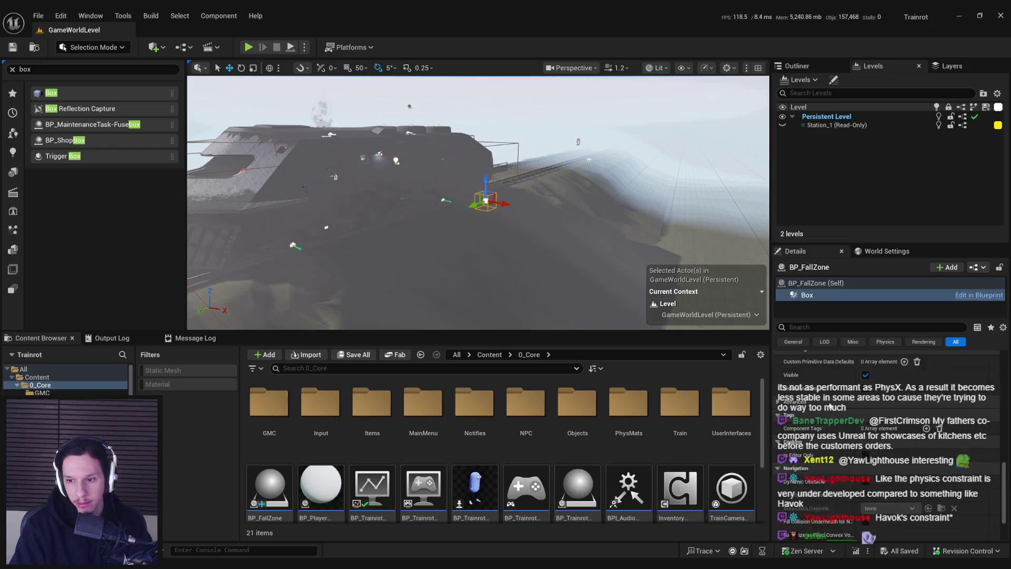
{"action": "scroll", "coordinate": [830, 406], "scroll_direction": "up", "scroll_amount": 20}
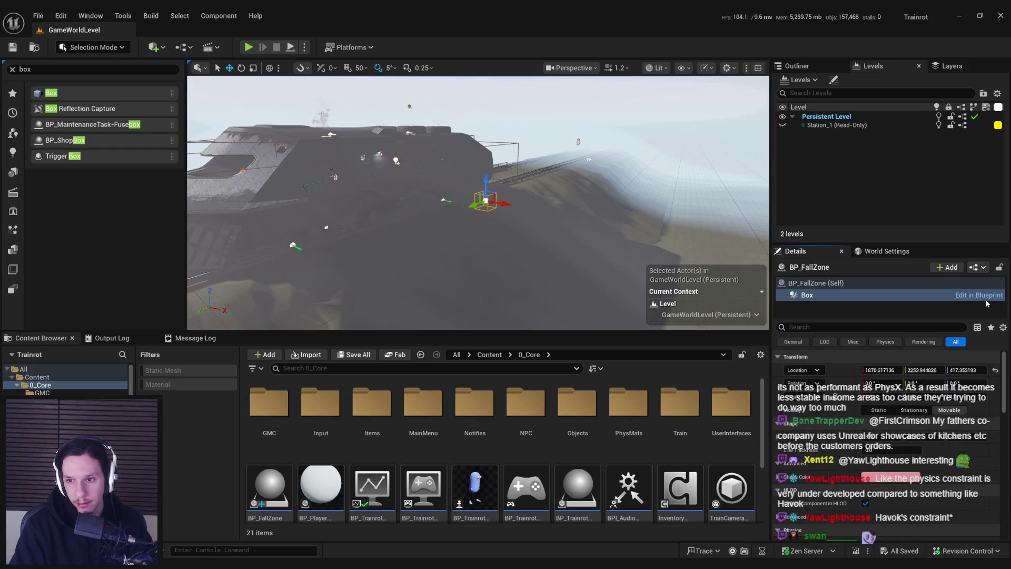
{"action": "left_click_drag", "start_coordinate": [662, 299], "coordinate": [634, 287]}
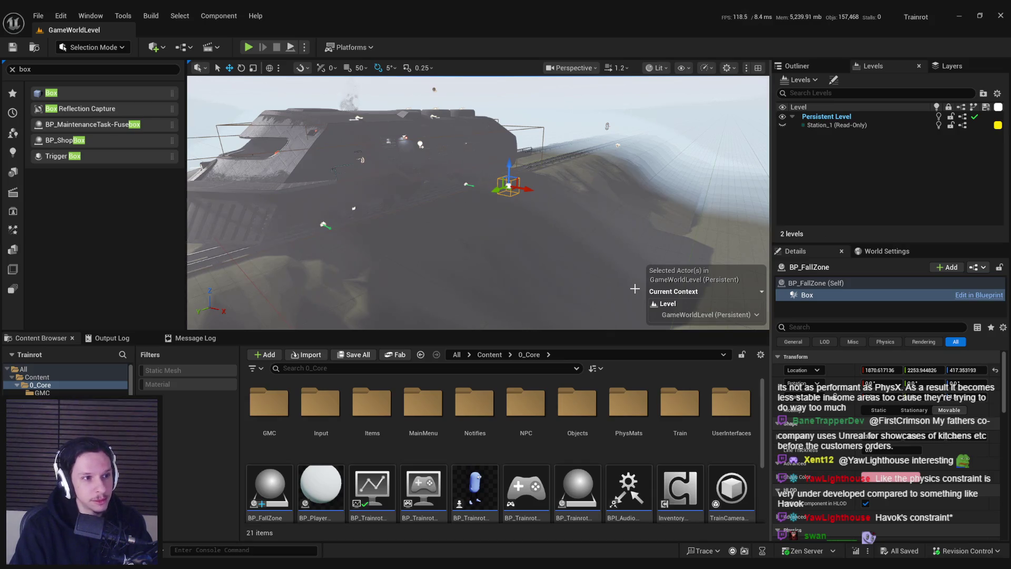
{"action": "left_click_drag", "start_coordinate": [634, 289], "coordinate": [585, 282]}
{"action": "left_click", "coordinate": [13, 69]}
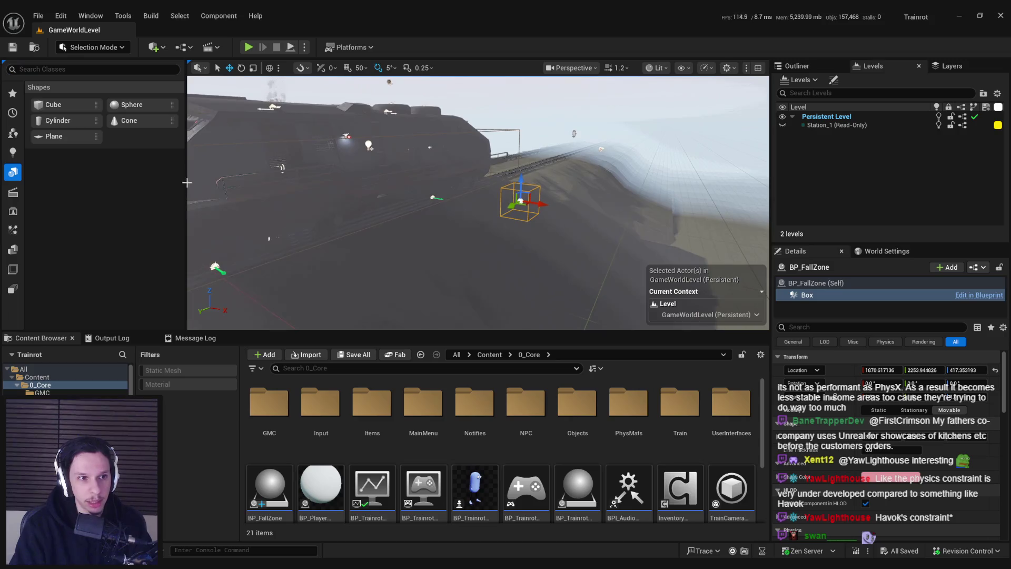
{"action": "left_click", "coordinate": [13, 133]}
{"action": "left_click", "coordinate": [12, 113]}
{"action": "left_click", "coordinate": [13, 93]}
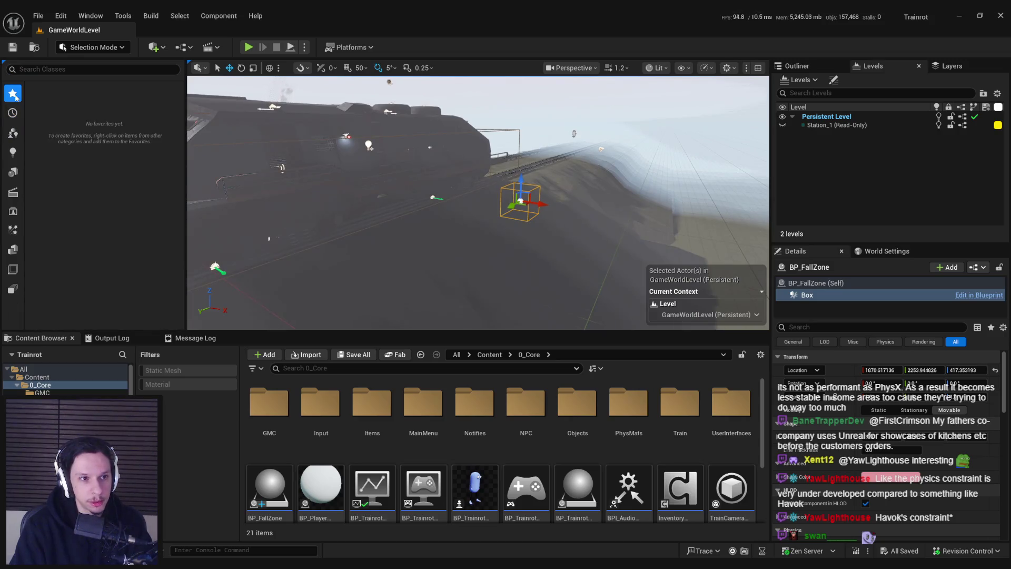
{"action": "left_click", "coordinate": [12, 152]}
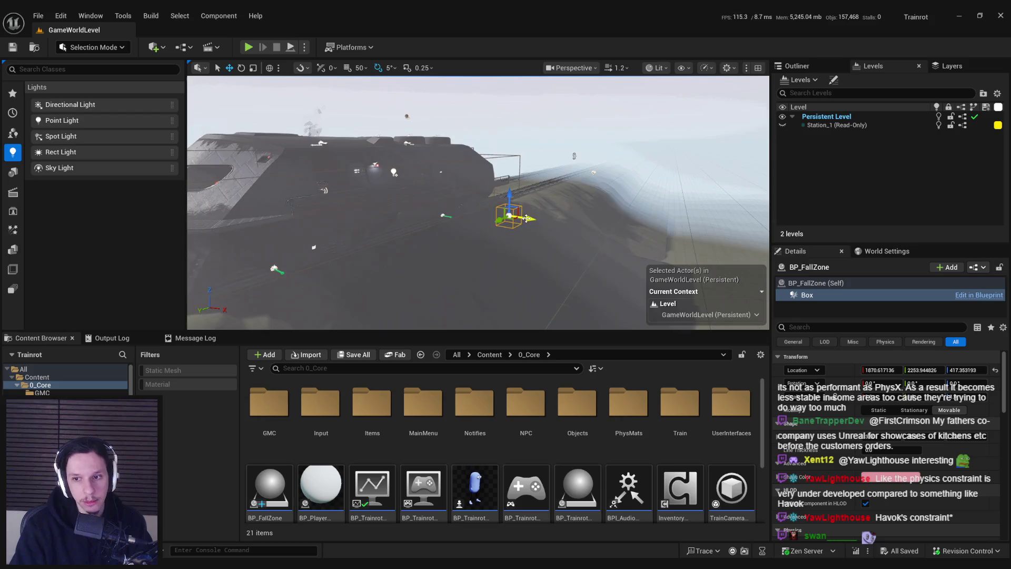
{"action": "scroll", "coordinate": [819, 436], "scroll_direction": "down", "scroll_amount": 5}
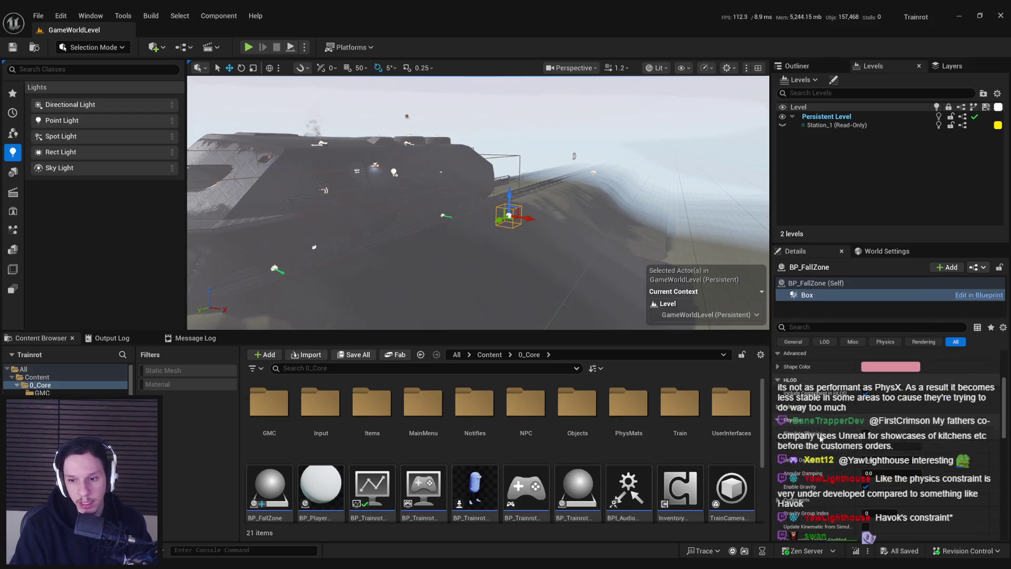
{"action": "scroll", "coordinate": [820, 435], "scroll_direction": "down", "scroll_amount": 3}
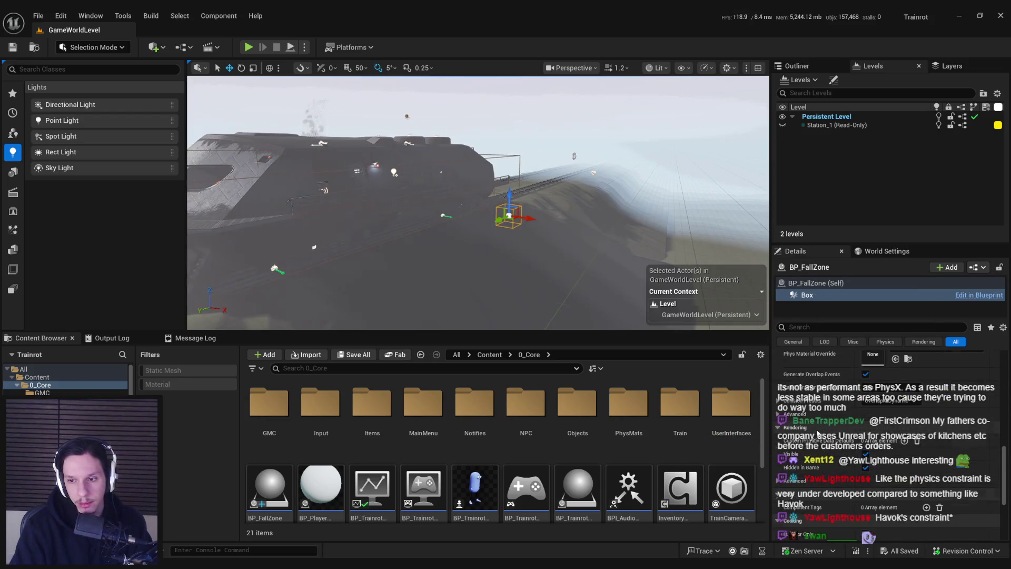
{"action": "scroll", "coordinate": [818, 433], "scroll_direction": "up", "scroll_amount": 8}
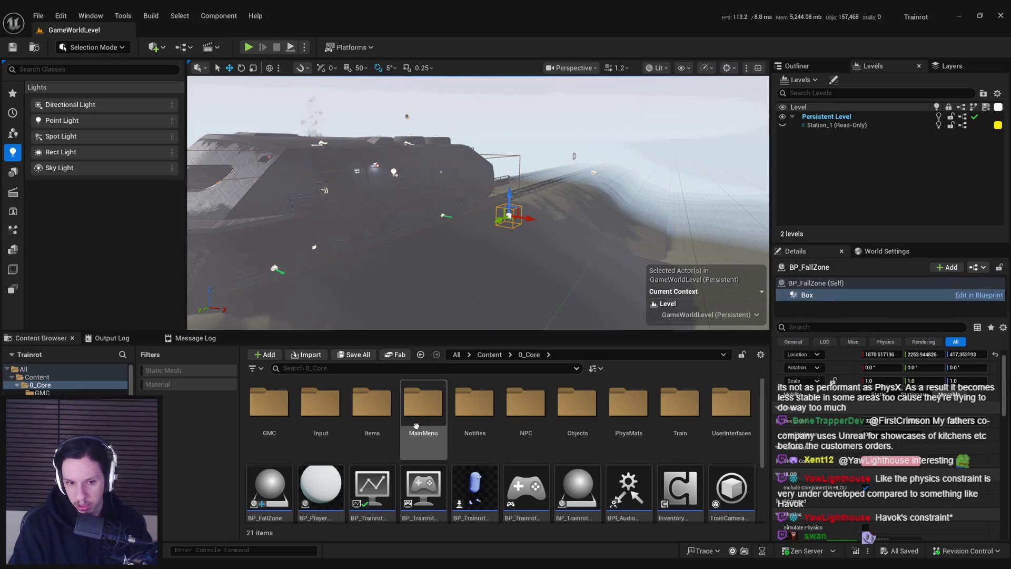
{"action": "scroll", "coordinate": [416, 425], "scroll_direction": "down", "scroll_amount": 2}
Step: Open BP_FallZone at its EventGraph, scroll its Class Defaults, and recentre and zoom out the graph
{"action": "double_click", "coordinate": [286, 424]}
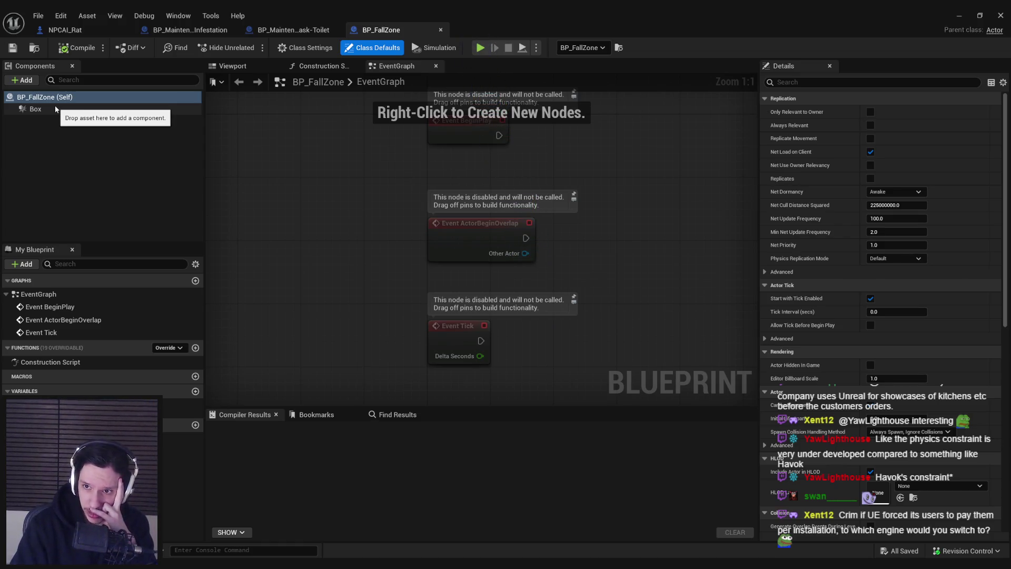
{"action": "scroll", "coordinate": [881, 340], "scroll_direction": "down", "scroll_amount": 5}
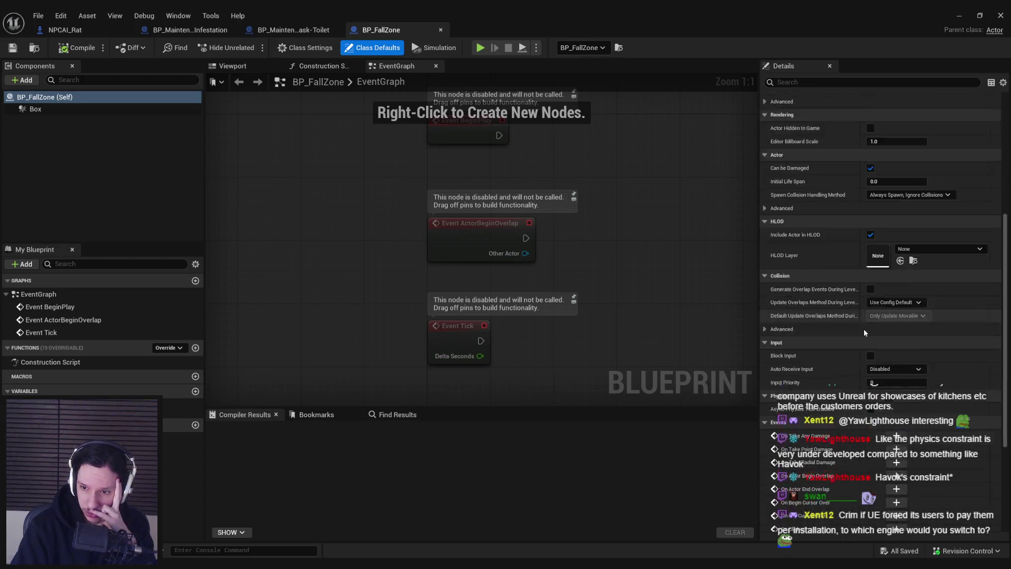
{"action": "scroll", "coordinate": [864, 330], "scroll_direction": "down", "scroll_amount": 3}
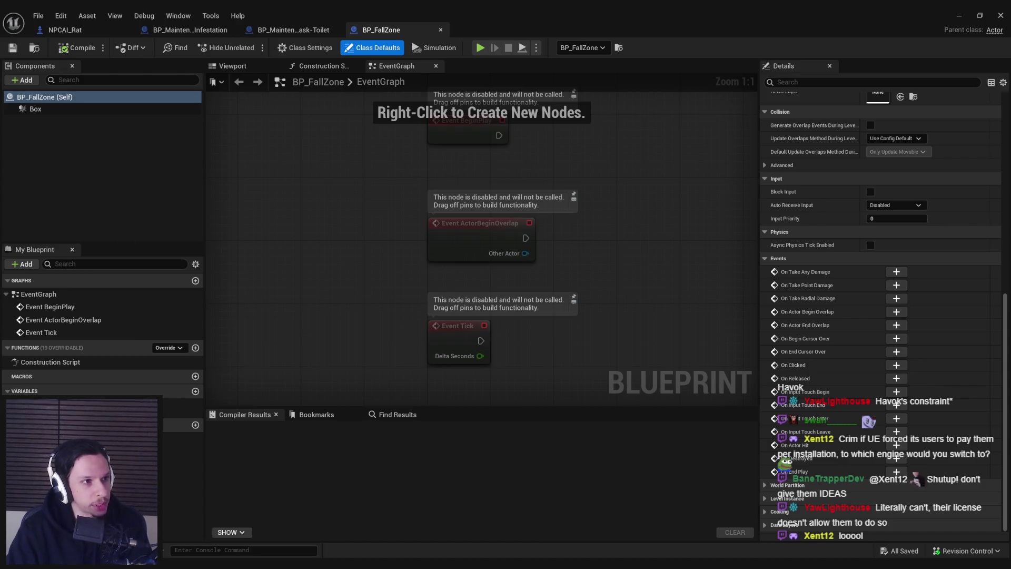
{"action": "mouse_move", "coordinate": [317, 235]}
{"action": "left_mouse_down"}
{"action": "mouse_move", "coordinate": [329, 231]}
{"action": "mouse_move", "coordinate": [295, 272]}
{"action": "left_mouse_up"}
{"action": "scroll", "coordinate": [323, 236], "scroll_direction": "down", "scroll_amount": 1}
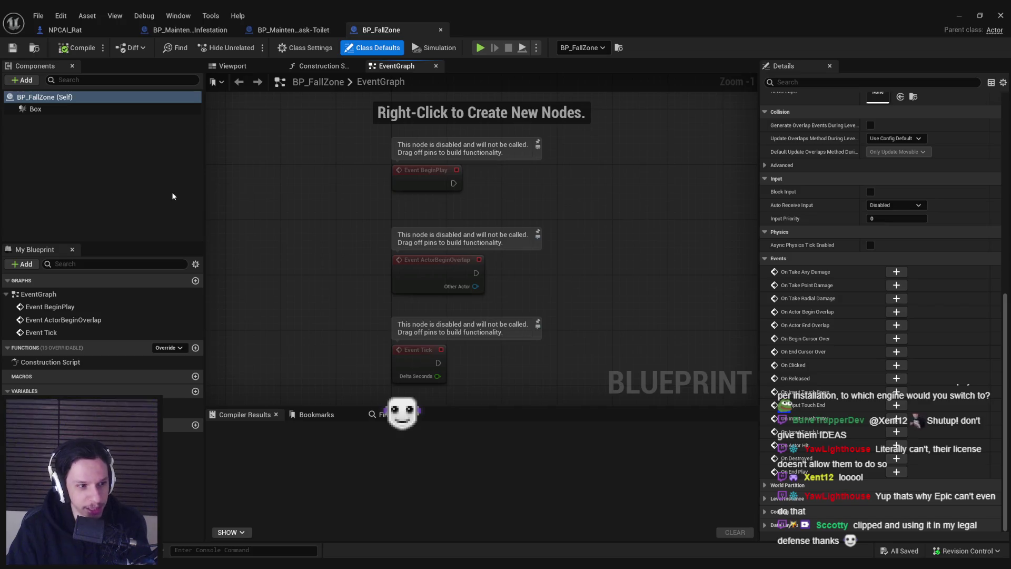
Step: Compile BP_FallZone, select its Box component, and browse the Add component list without adding anything
{"action": "left_click", "coordinate": [14, 48]}
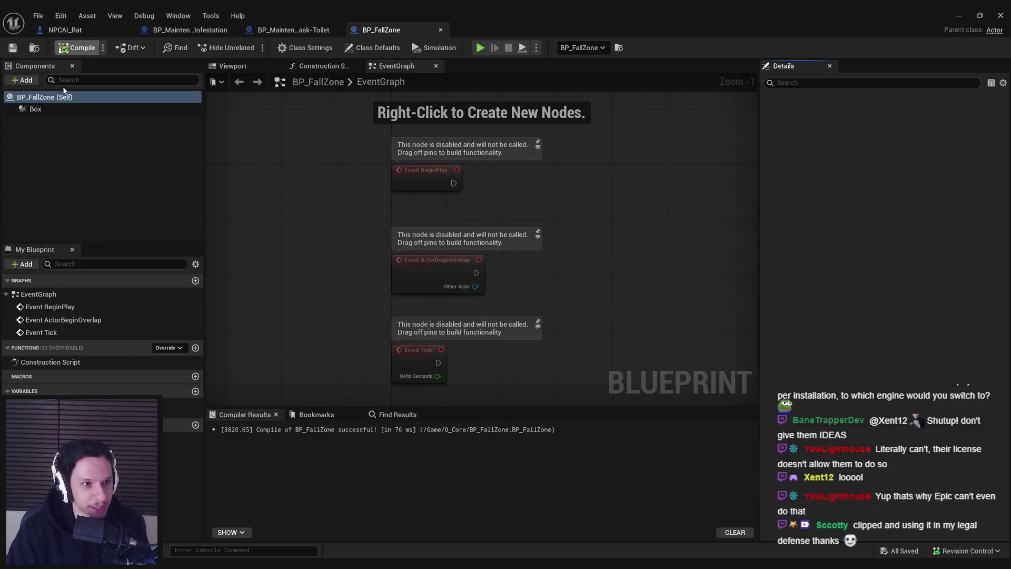
{"action": "left_click", "coordinate": [57, 110]}
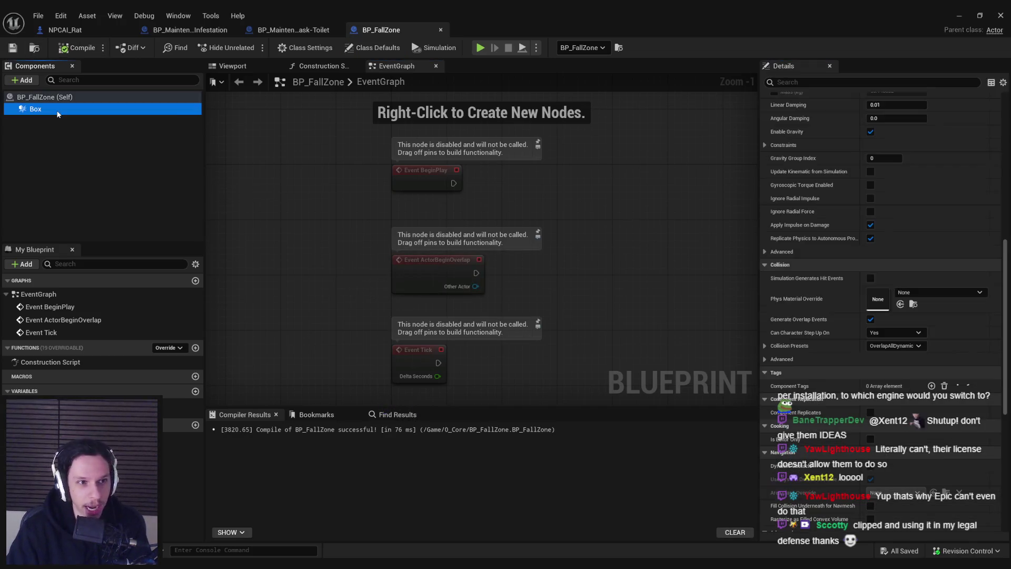
{"action": "left_click", "coordinate": [24, 80]}
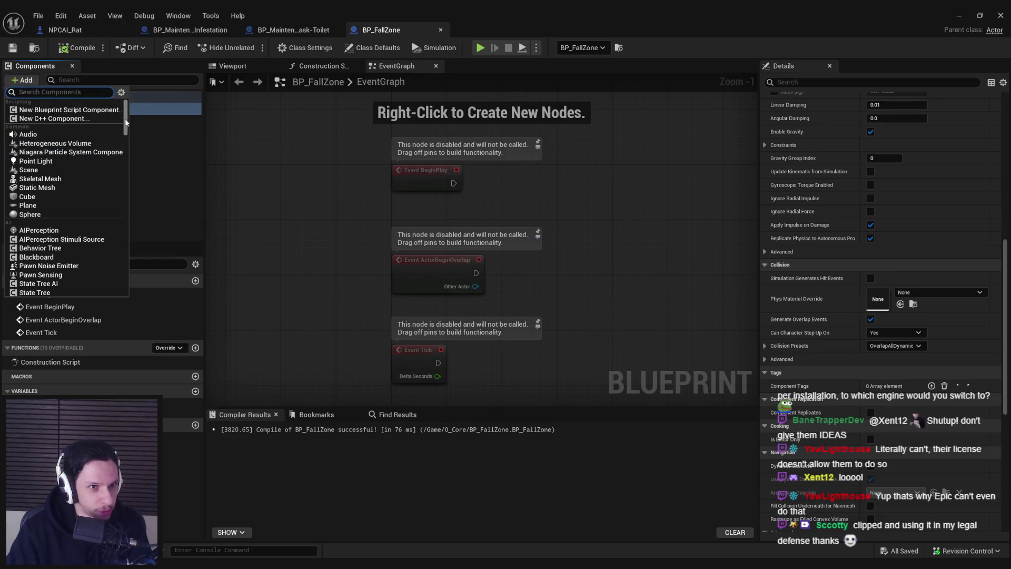
{"action": "mouse_move", "coordinate": [126, 119]}
{"action": "left_mouse_down"}
{"action": "mouse_move", "coordinate": [125, 312]}
{"action": "mouse_move", "coordinate": [120, 264]}
{"action": "left_mouse_up"}
{"action": "scroll", "coordinate": [120, 264], "scroll_direction": "up", "scroll_amount": 15}
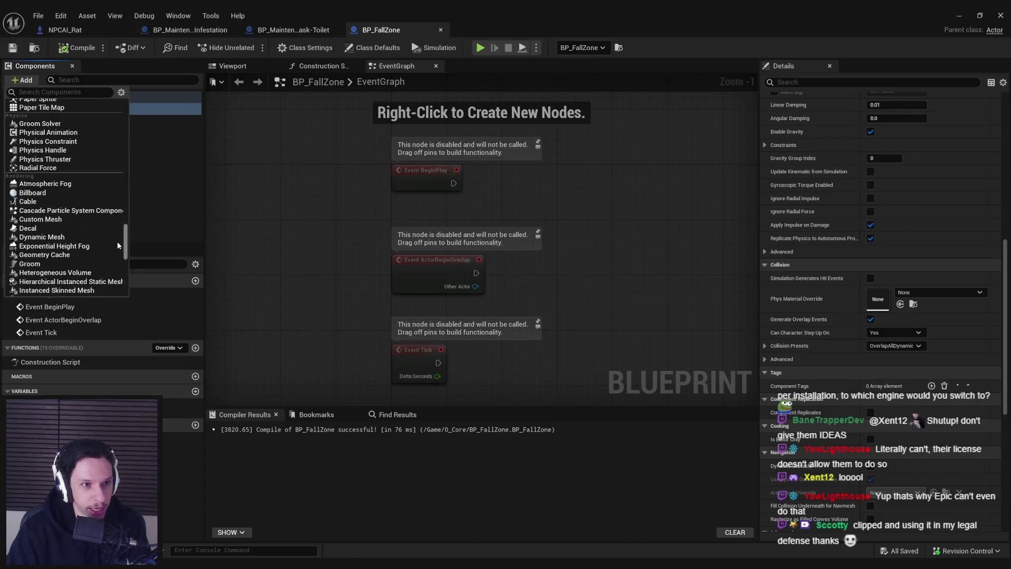
{"action": "scroll", "coordinate": [55, 243], "scroll_direction": "up", "scroll_amount": 10}
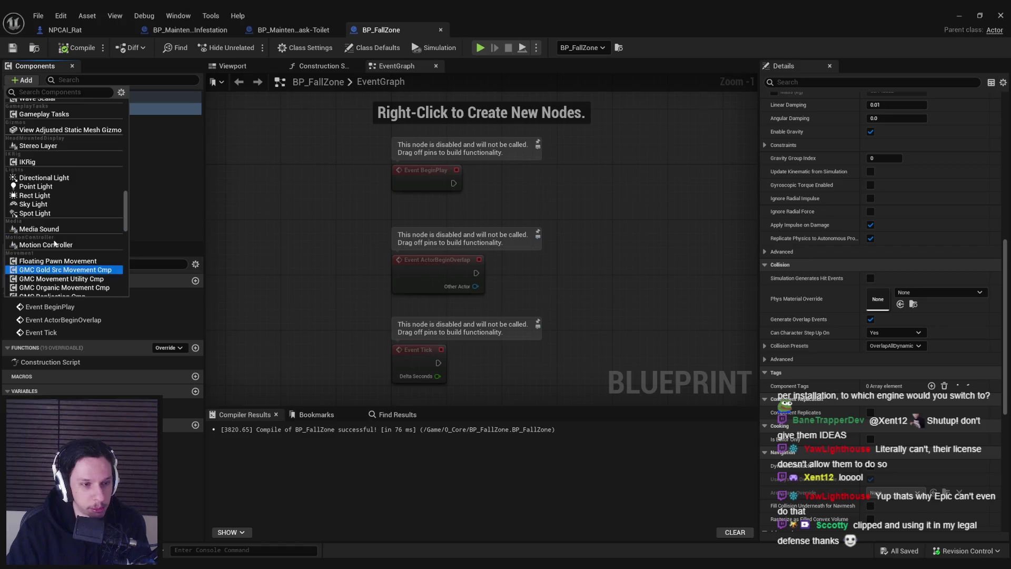
{"action": "scroll", "coordinate": [52, 242], "scroll_direction": "up", "scroll_amount": 10}
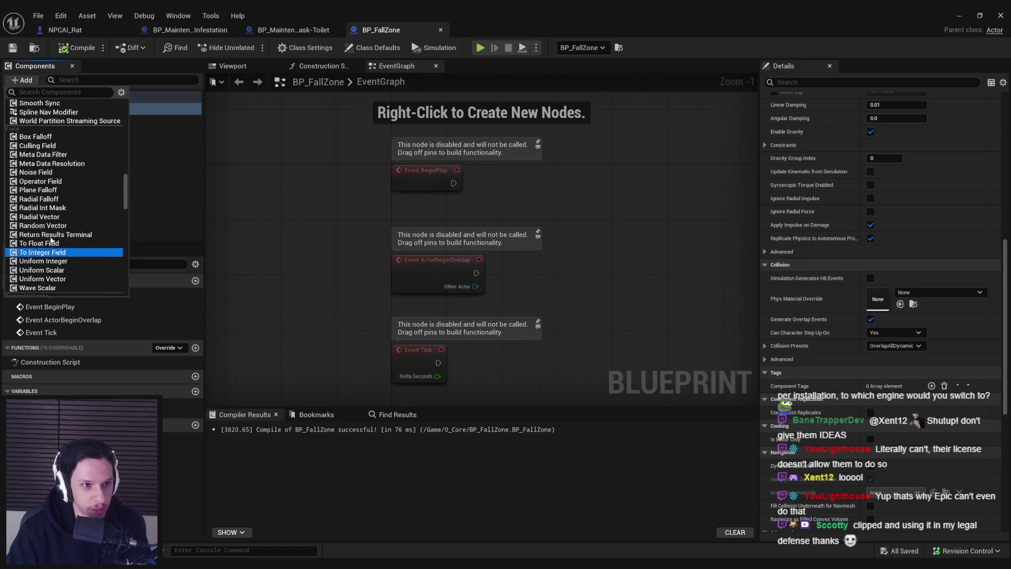
{"action": "scroll", "coordinate": [52, 240], "scroll_direction": "up", "scroll_amount": 10}
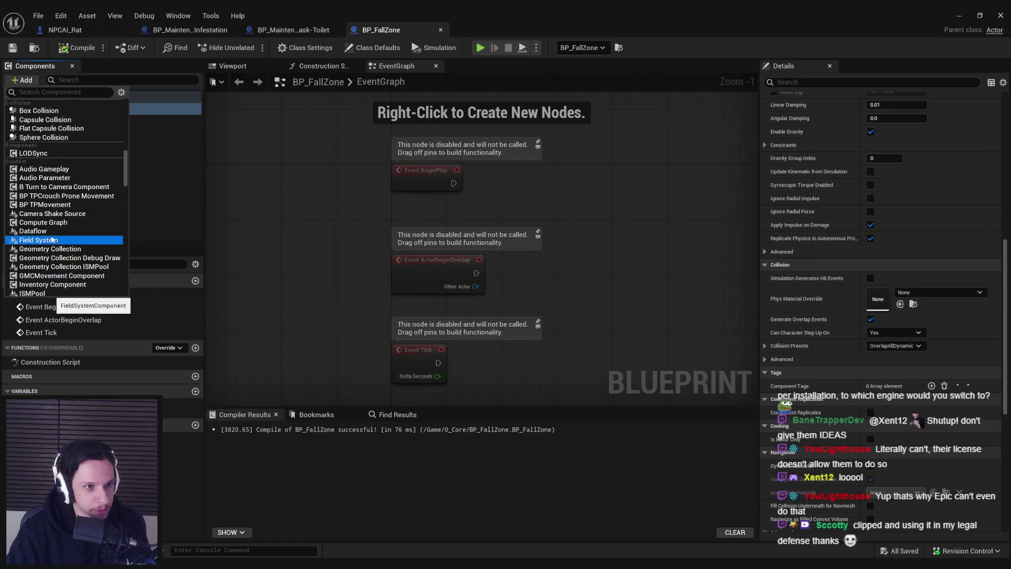
{"action": "scroll", "coordinate": [51, 240], "scroll_direction": "down", "scroll_amount": 1}
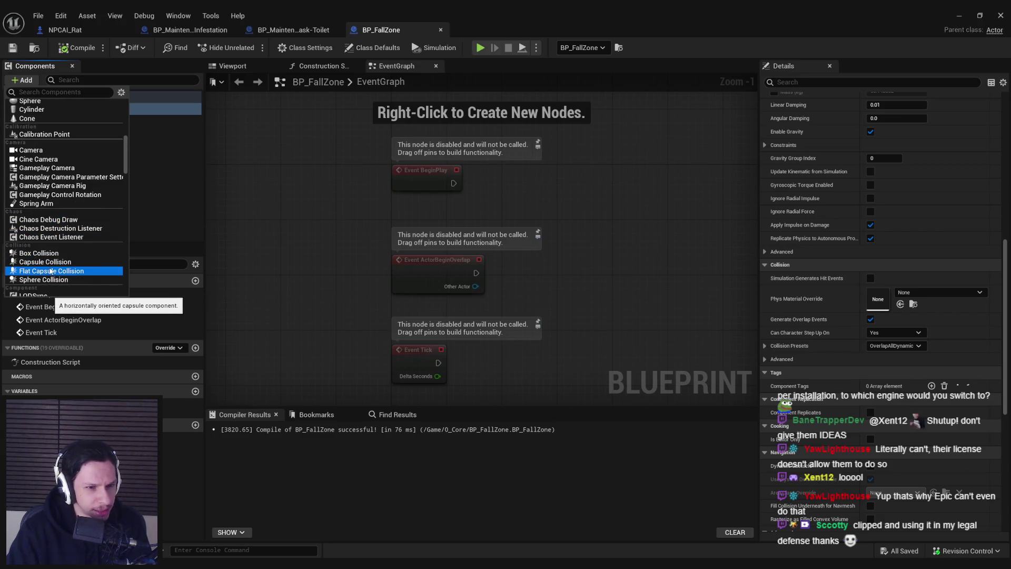
{"action": "scroll", "coordinate": [51, 272], "scroll_direction": "up", "scroll_amount": 5}
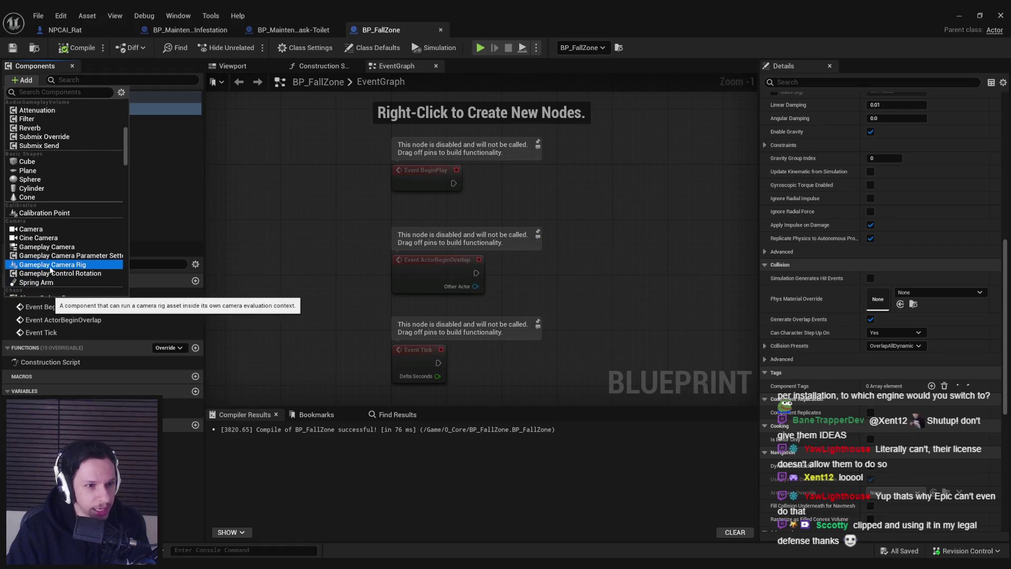
{"action": "scroll", "coordinate": [51, 270], "scroll_direction": "up", "scroll_amount": 8}
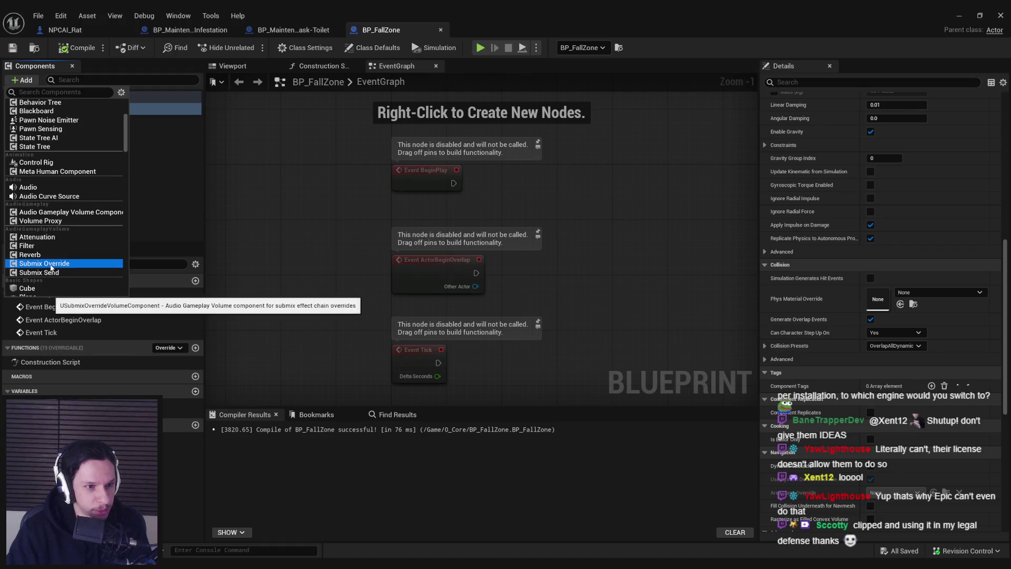
{"action": "scroll", "coordinate": [51, 267], "scroll_direction": "up", "scroll_amount": 1}
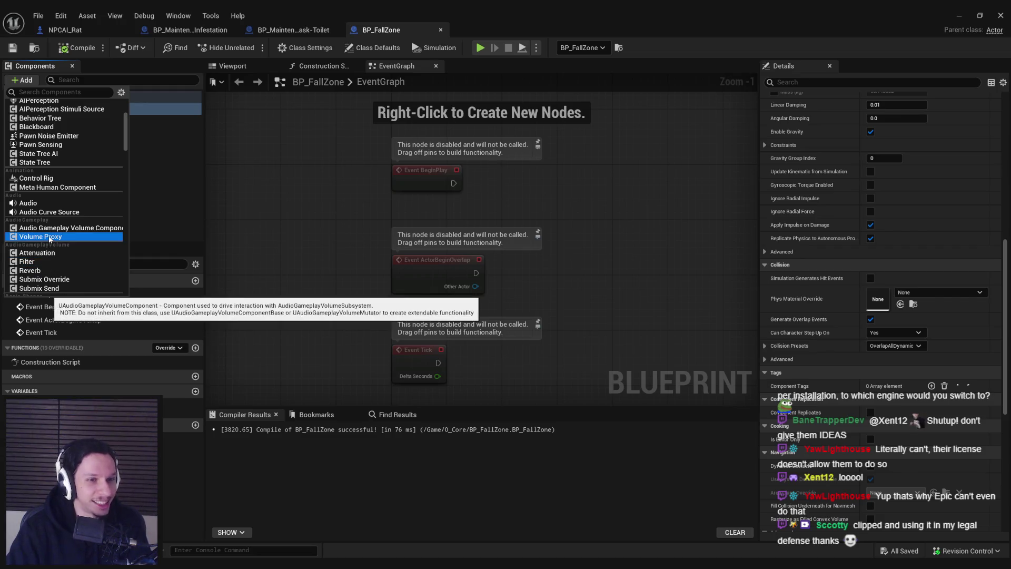
{"action": "scroll", "coordinate": [42, 245], "scroll_direction": "up", "scroll_amount": 8}
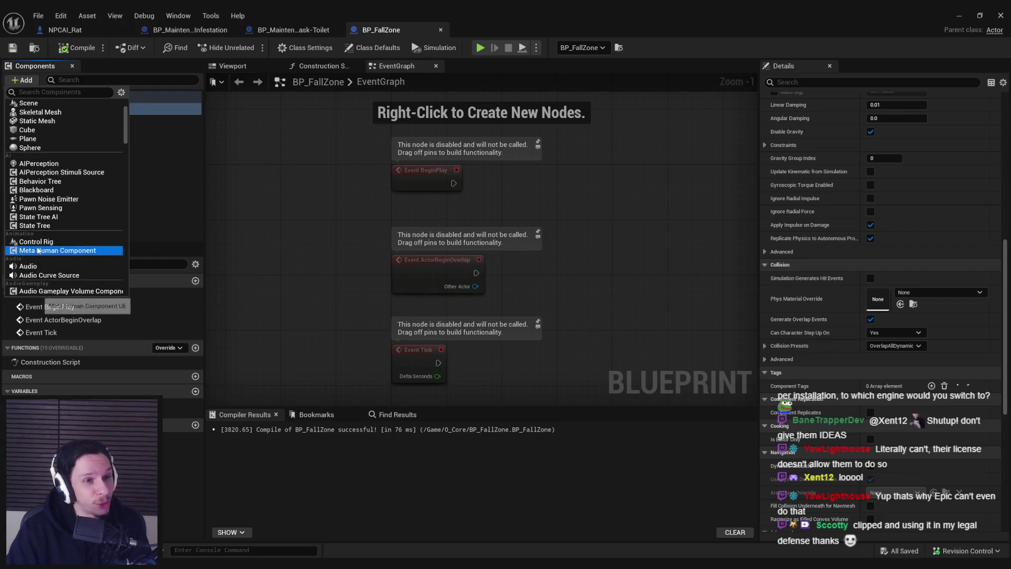
{"action": "scroll", "coordinate": [37, 250], "scroll_direction": "up", "scroll_amount": 1}
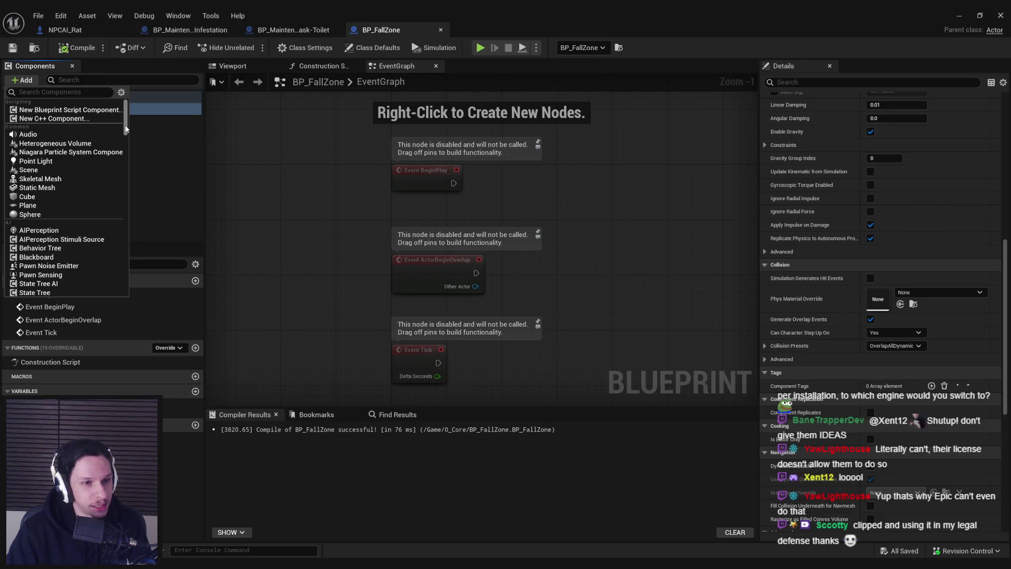
{"action": "key", "text": "Escape"}
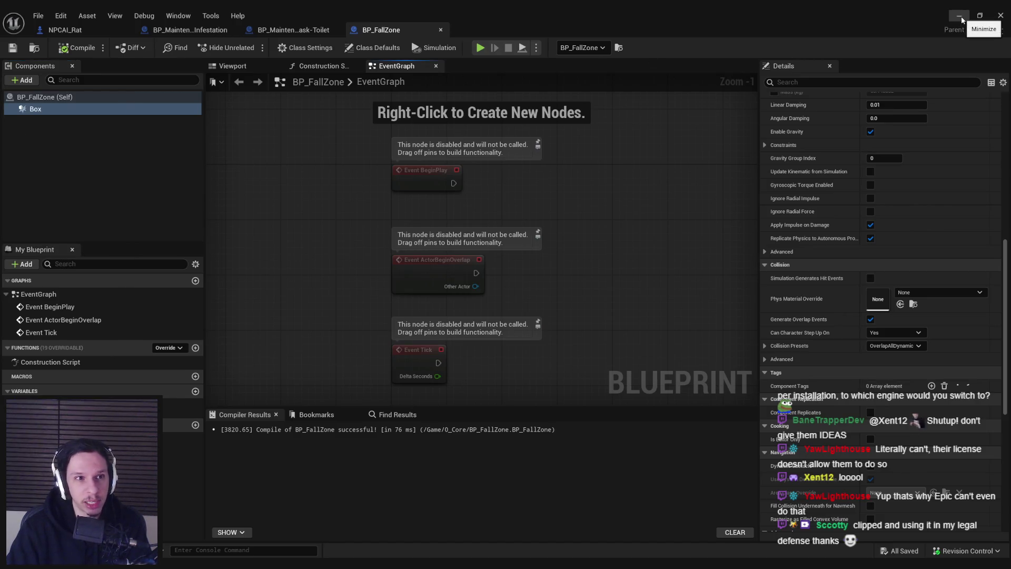
Step: Minimize both Unreal windows, search Rider's Solution tree for 'audiovolume' and open CustomAudioVolume.cpp
{"action": "left_click", "coordinate": [962, 20]}
{"action": "left_click", "coordinate": [962, 20]}
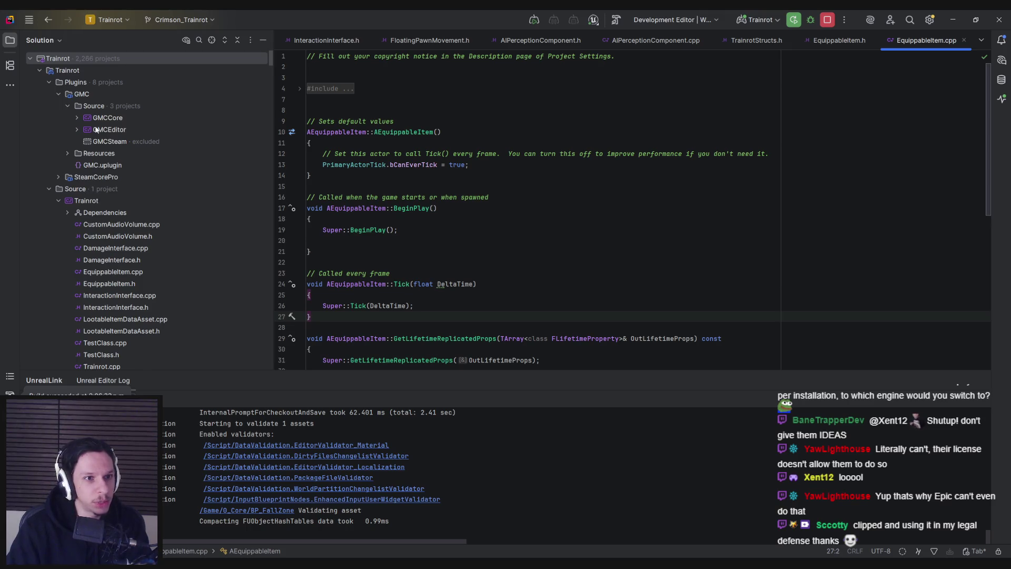
{"action": "scroll", "coordinate": [81, 195], "scroll_direction": "down", "scroll_amount": 10}
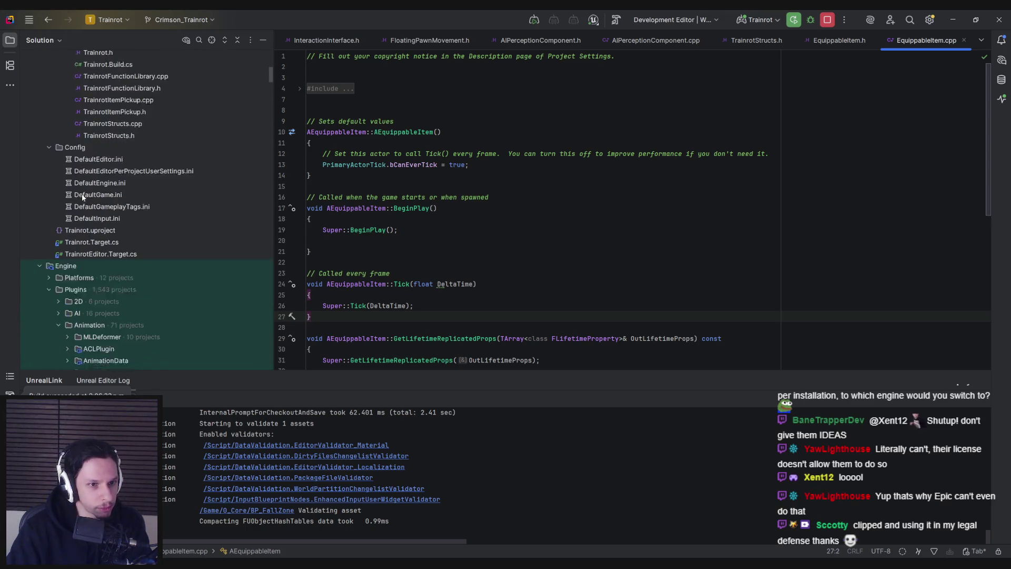
{"action": "left_click", "coordinate": [78, 128]}
{"action": "key", "text": "ctrl+f"}
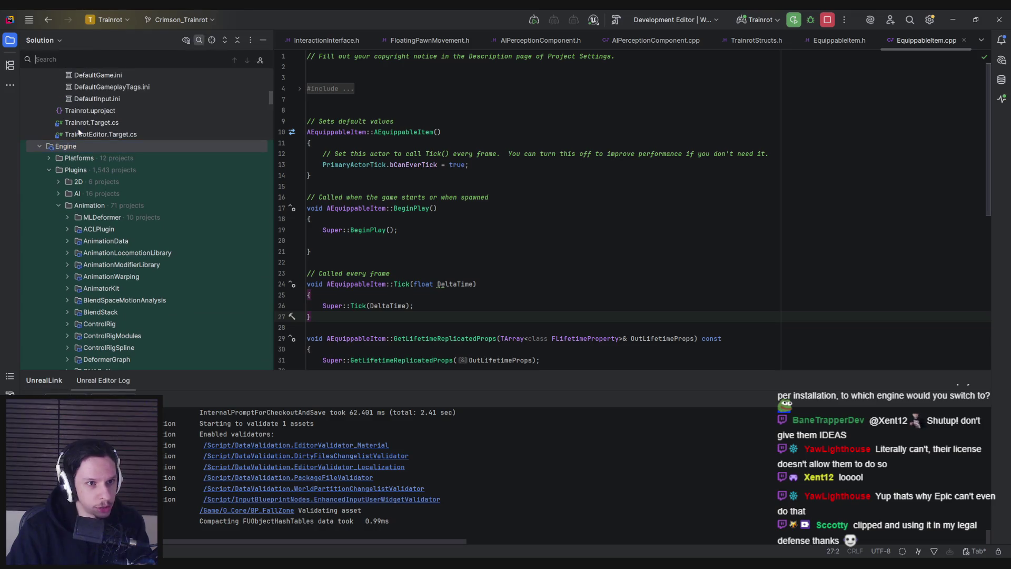
{"action": "type", "text": "audiovloume"}
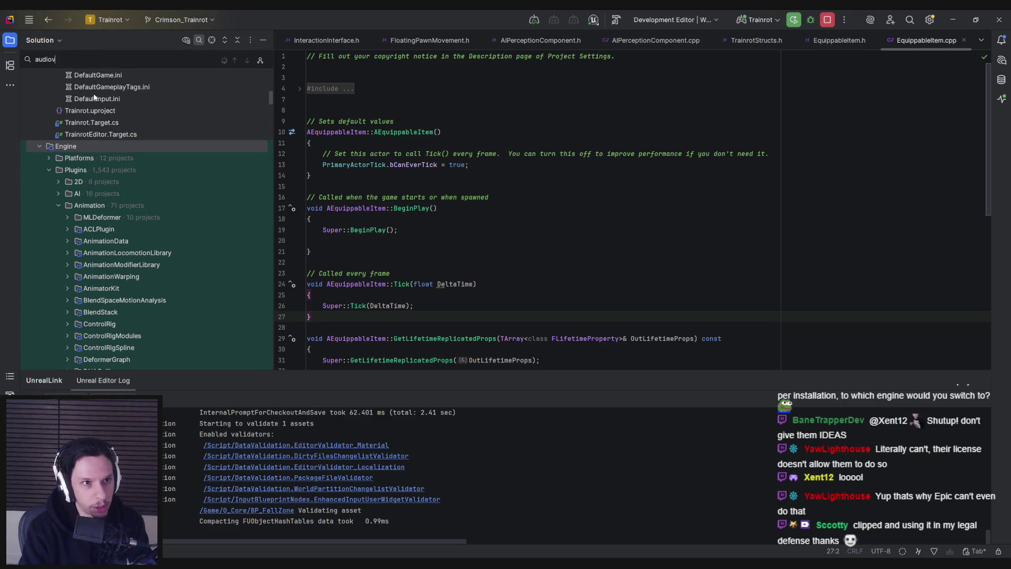
{"action": "type", "text": "ume"}
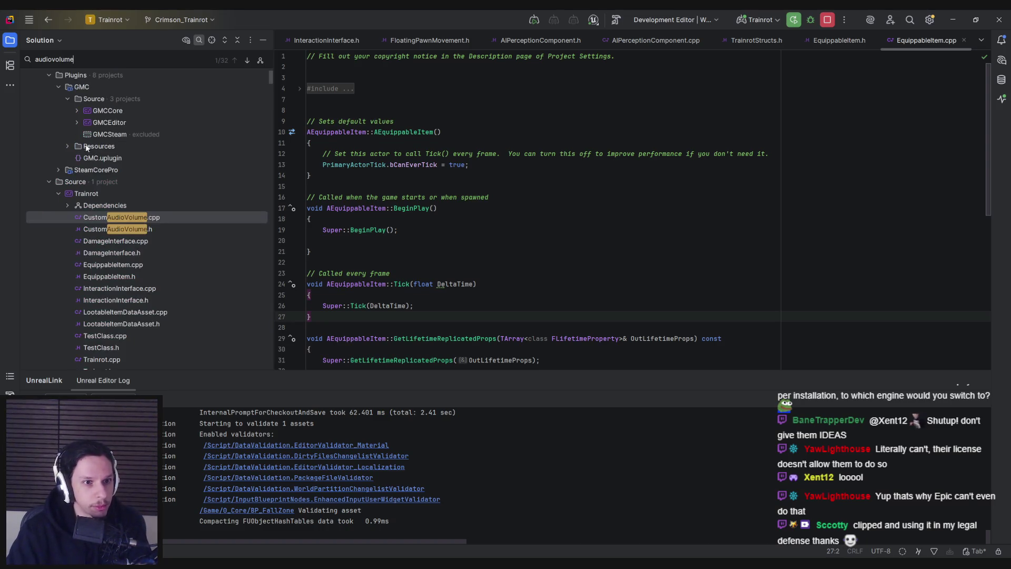
{"action": "double_click", "coordinate": [119, 215]}
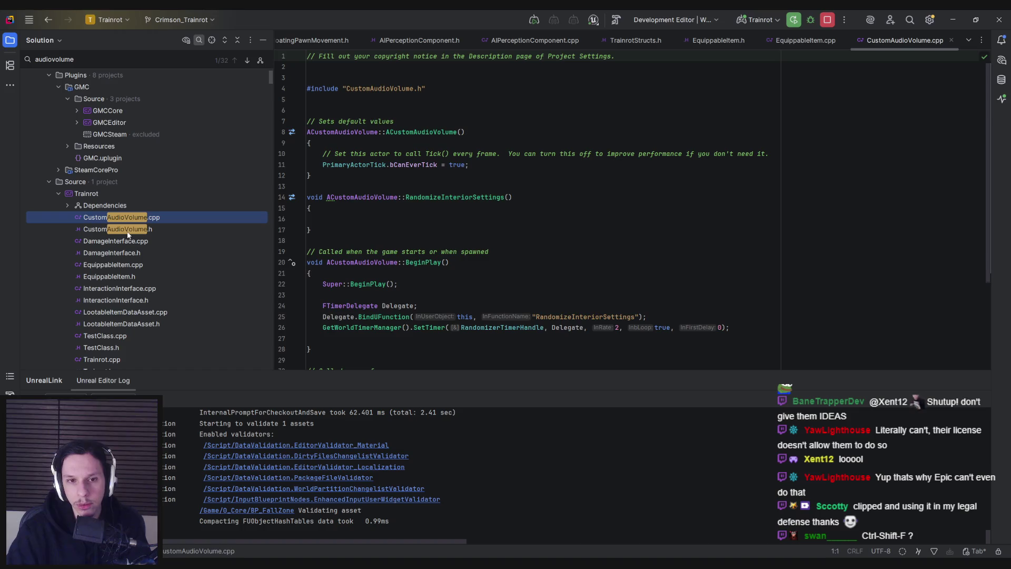
Step: Open CustomAudioVolume.h, expand its include lines and jump to the AAudioVolume declaration
{"action": "double_click", "coordinate": [127, 231]}
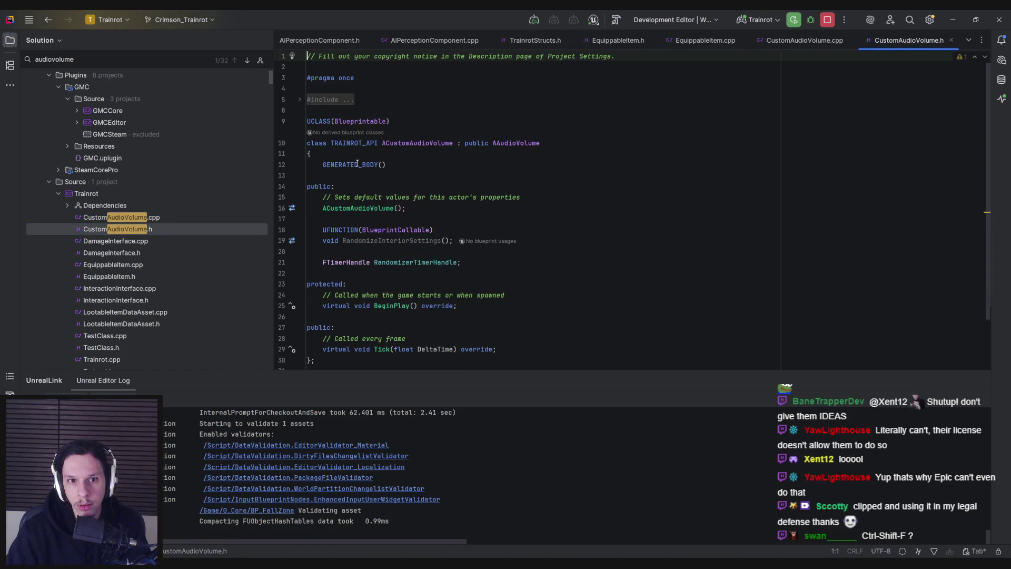
{"action": "left_click", "coordinate": [332, 99]}
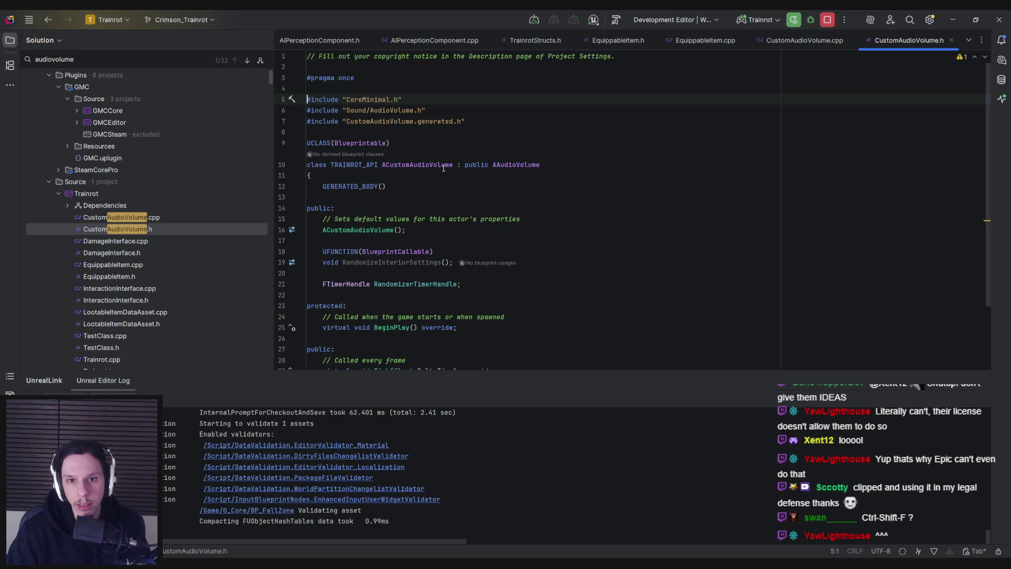
{"action": "left_click", "coordinate": [517, 164], "text": "ctrl"}
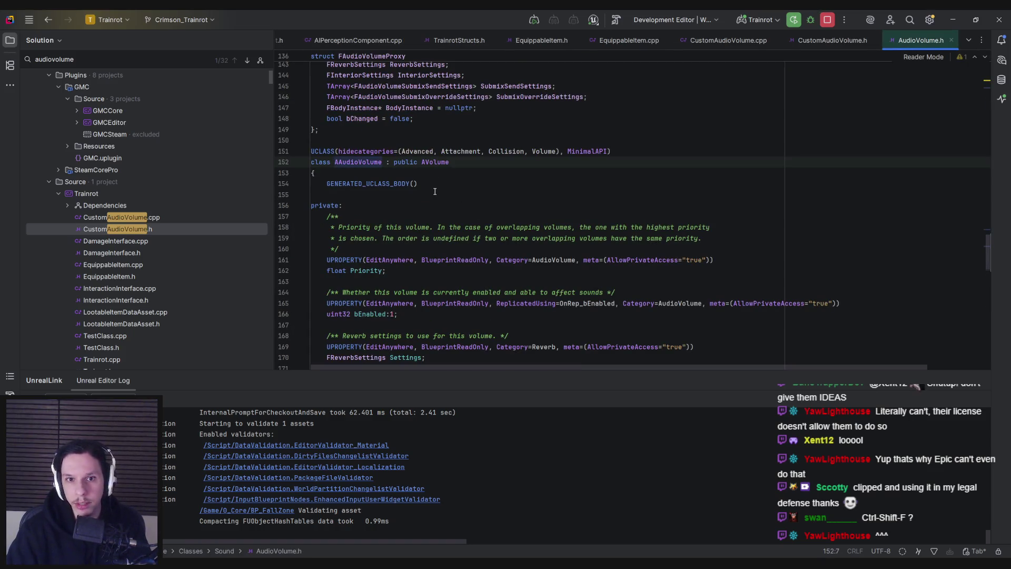
{"action": "scroll", "coordinate": [439, 194], "scroll_direction": "up", "scroll_amount": 6}
{"action": "scroll", "coordinate": [444, 262], "scroll_direction": "down", "scroll_amount": 7}
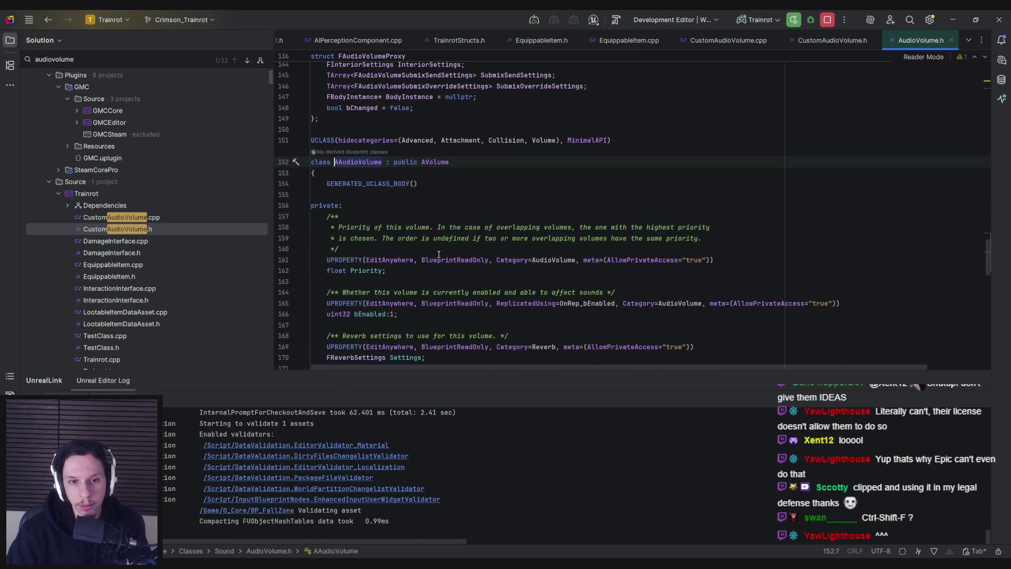
Step: Read through the AAudioVolume class declaration in AudioVolume.h
{"action": "mouse_move", "coordinate": [998, 266]}
{"action": "left_mouse_down"}
{"action": "mouse_move", "coordinate": [970, 86]}
{"action": "mouse_move", "coordinate": [969, 98]}
{"action": "left_mouse_up"}
{"action": "scroll", "coordinate": [969, 89], "scroll_direction": "up", "scroll_amount": 3}
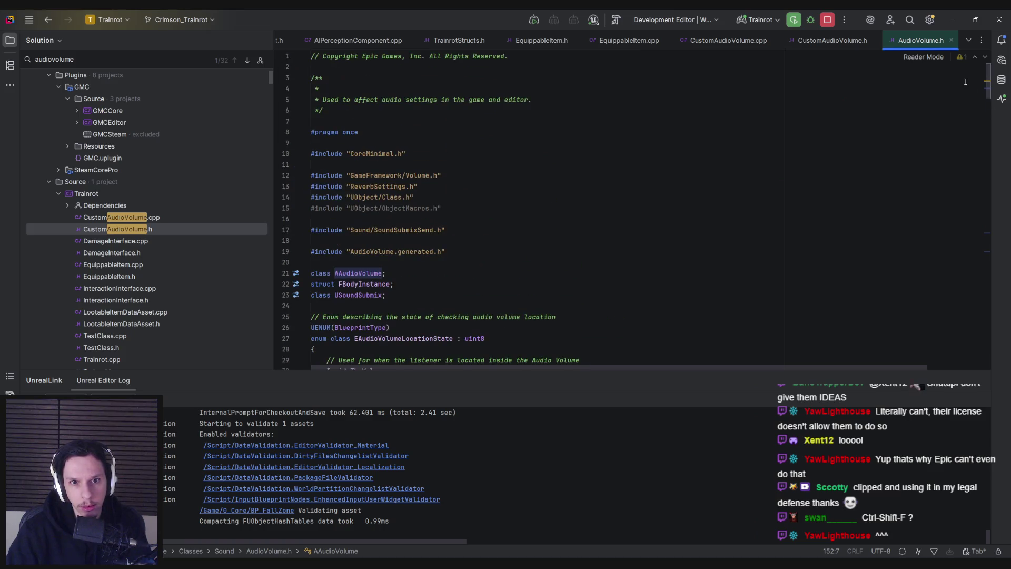
{"action": "scroll", "coordinate": [963, 73], "scroll_direction": "down", "scroll_amount": 10}
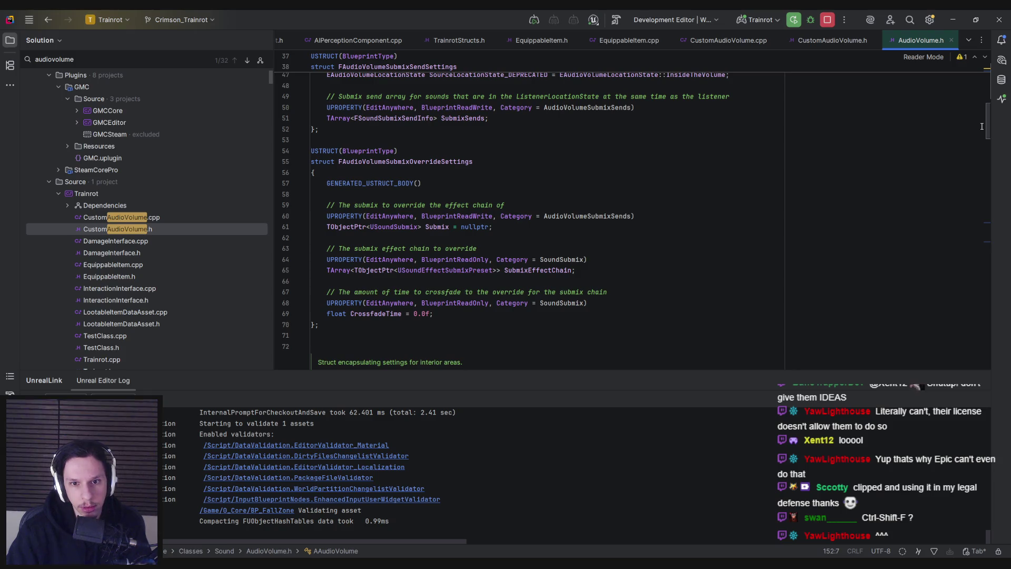
{"action": "scroll", "coordinate": [982, 126], "scroll_direction": "up", "scroll_amount": 4}
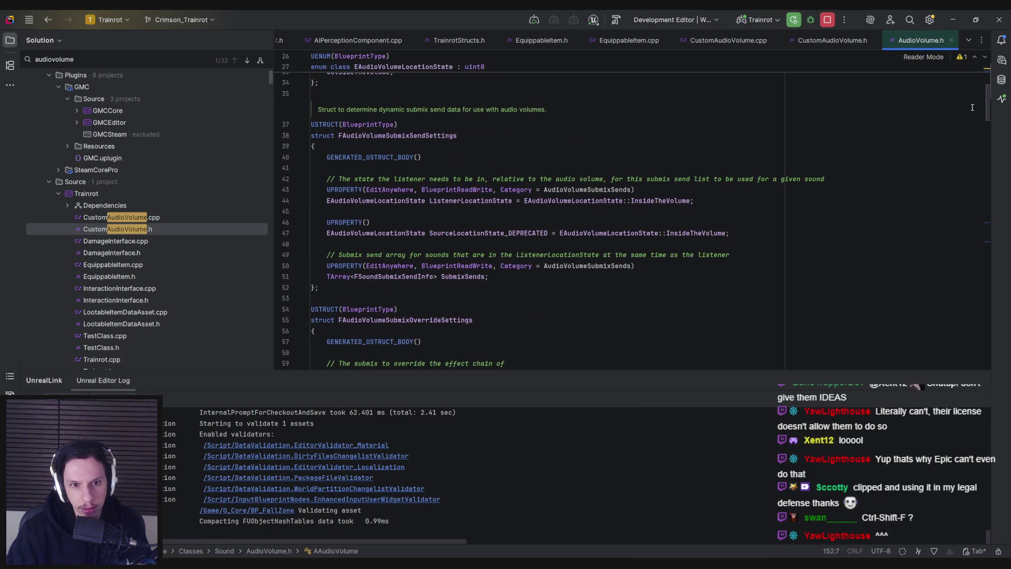
{"action": "scroll", "coordinate": [972, 107], "scroll_direction": "up", "scroll_amount": 5}
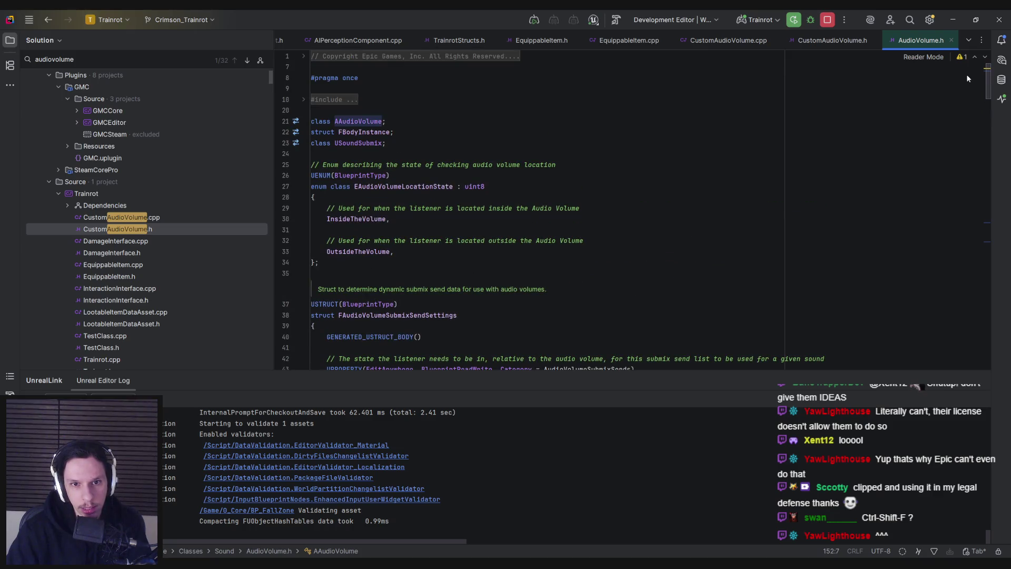
{"action": "scroll", "coordinate": [967, 78], "scroll_direction": "down", "scroll_amount": 20}
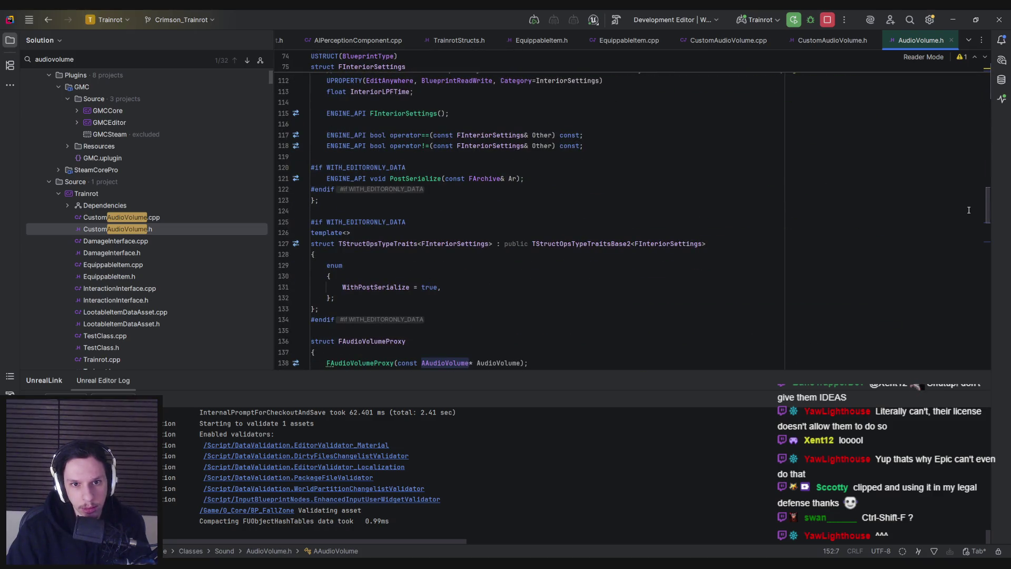
{"action": "scroll", "coordinate": [969, 210], "scroll_direction": "down", "scroll_amount": 5}
{"action": "scroll", "coordinate": [969, 231], "scroll_direction": "down", "scroll_amount": 5}
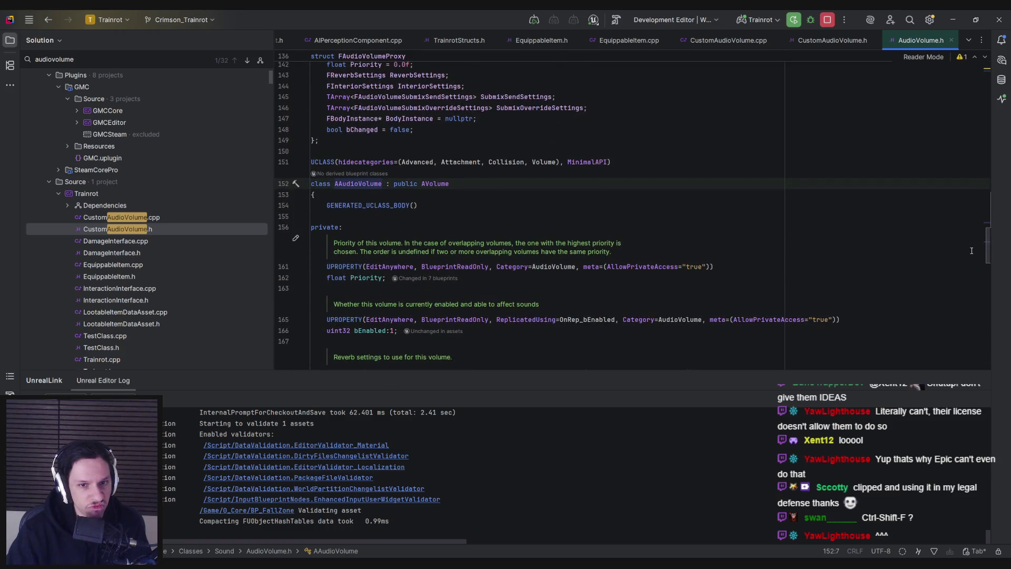
{"action": "scroll", "coordinate": [972, 251], "scroll_direction": "down", "scroll_amount": 5}
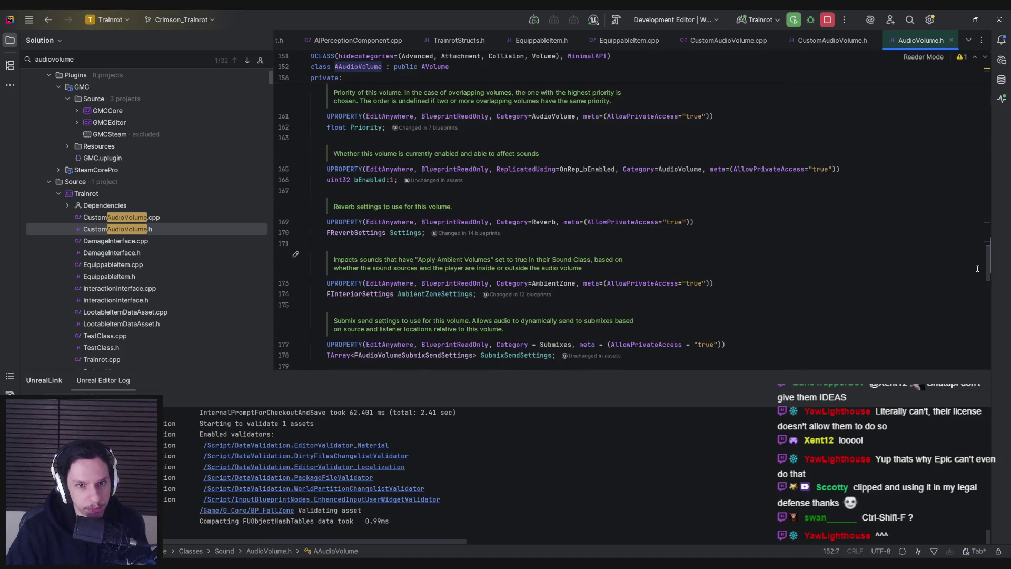
{"action": "scroll", "coordinate": [978, 268], "scroll_direction": "down", "scroll_amount": 4}
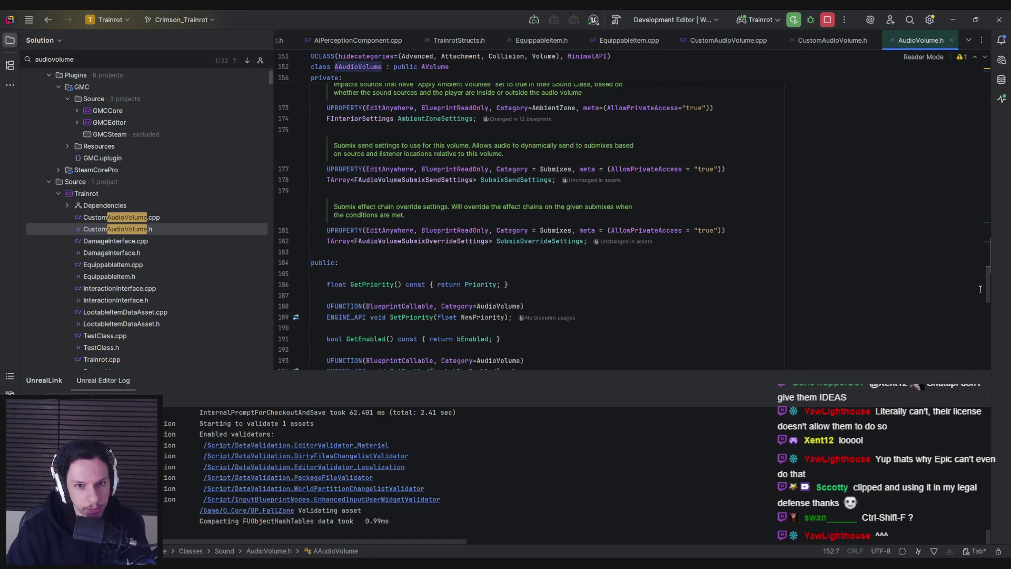
{"action": "scroll", "coordinate": [980, 288], "scroll_direction": "down", "scroll_amount": 2}
{"action": "scroll", "coordinate": [982, 295], "scroll_direction": "down", "scroll_amount": 1}
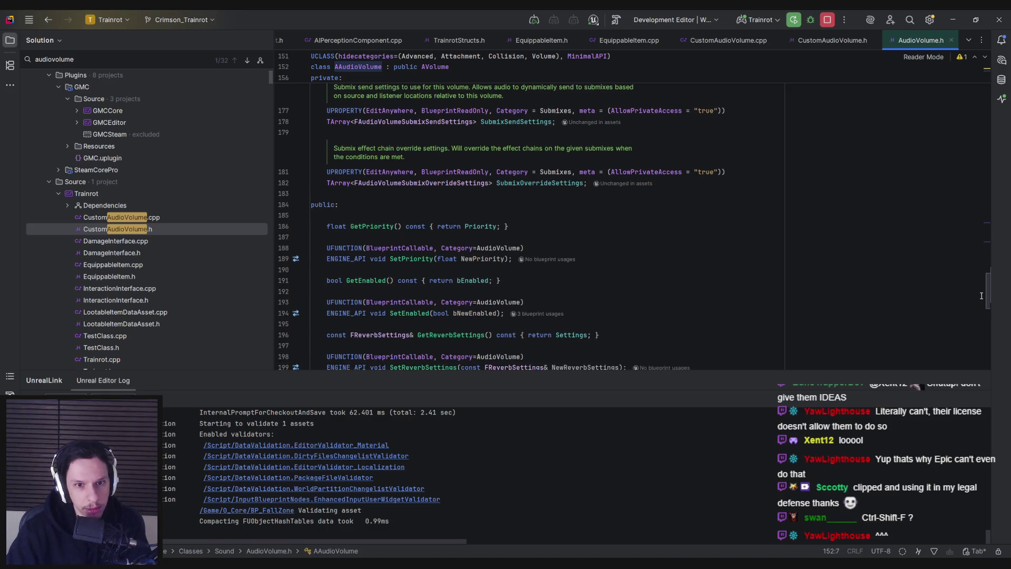
{"action": "scroll", "coordinate": [981, 296], "scroll_direction": "down", "scroll_amount": 6}
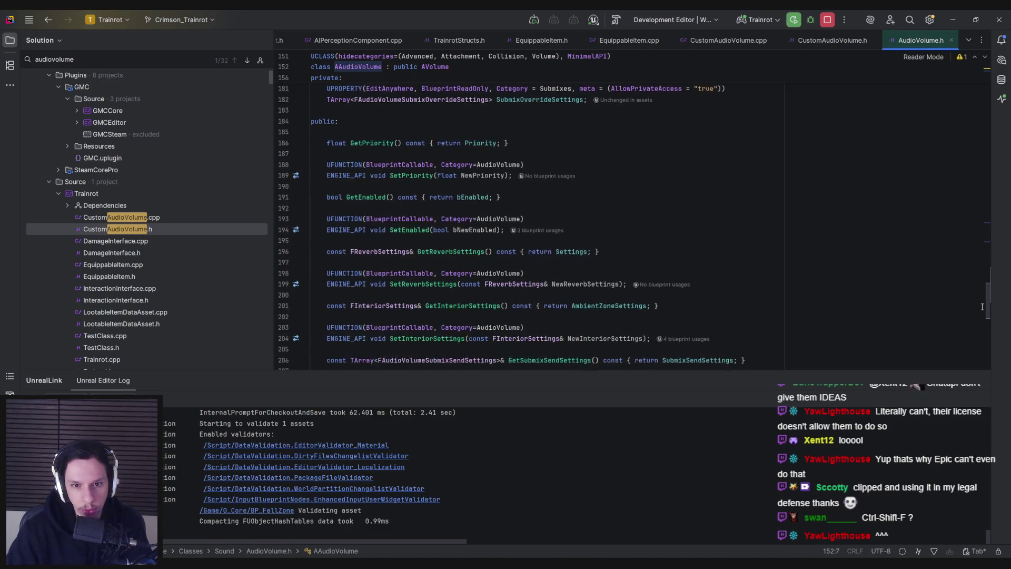
{"action": "scroll", "coordinate": [983, 315], "scroll_direction": "down", "scroll_amount": 5}
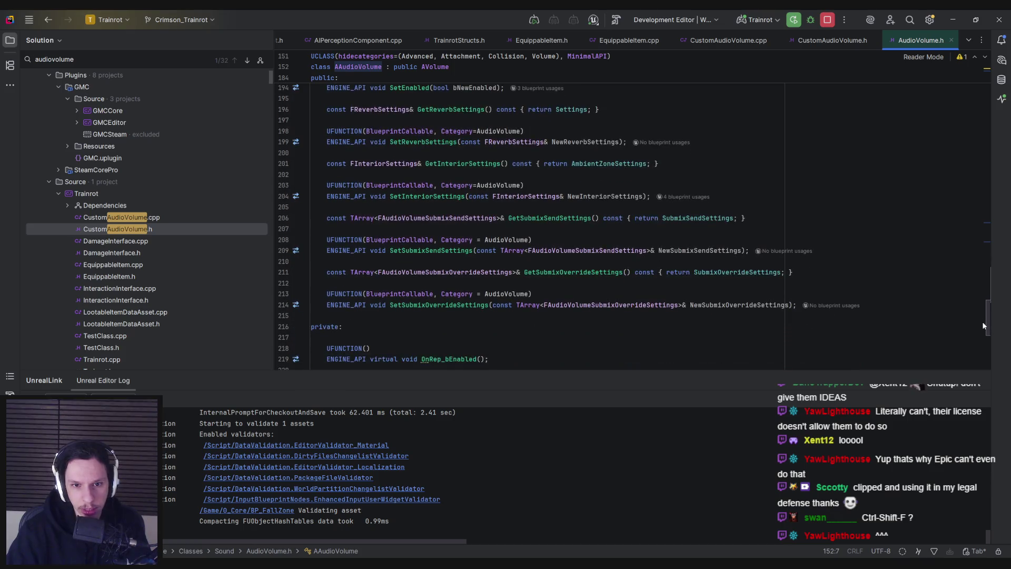
{"action": "scroll", "coordinate": [982, 331], "scroll_direction": "down", "scroll_amount": 5}
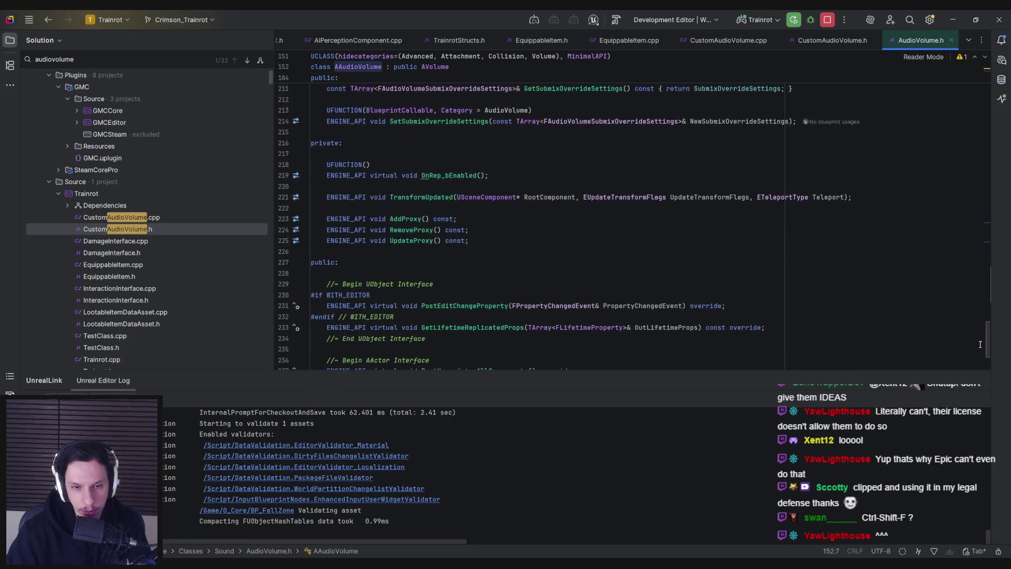
{"action": "scroll", "coordinate": [981, 348], "scroll_direction": "down", "scroll_amount": 4}
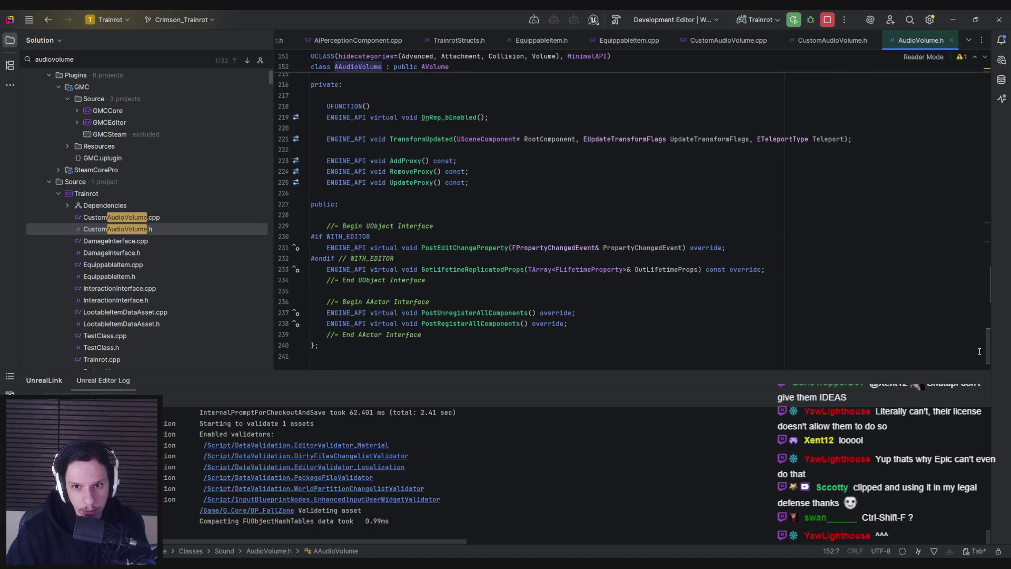
{"action": "scroll", "coordinate": [978, 350], "scroll_direction": "up", "scroll_amount": 5}
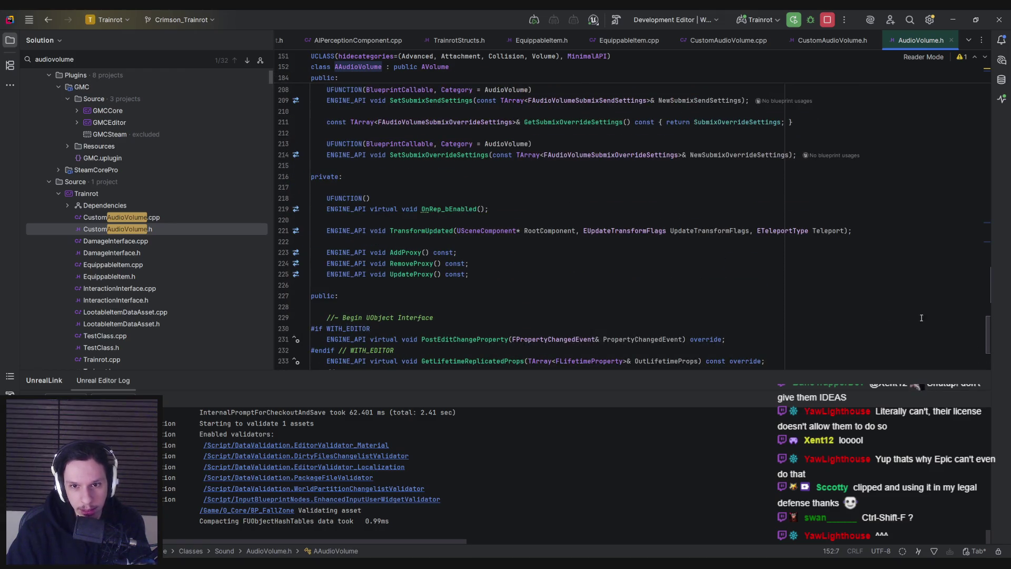
Step: Search AudioVolume.h for 'brush', 'box' and 'component', then switch to AudioVolume.cpp
{"action": "left_click", "coordinate": [577, 241]}
{"action": "key", "text": "ctrl+f"}
{"action": "scroll", "coordinate": [577, 241], "scroll_direction": "down", "scroll_amount": 4}
{"action": "type", "text": "brush"}
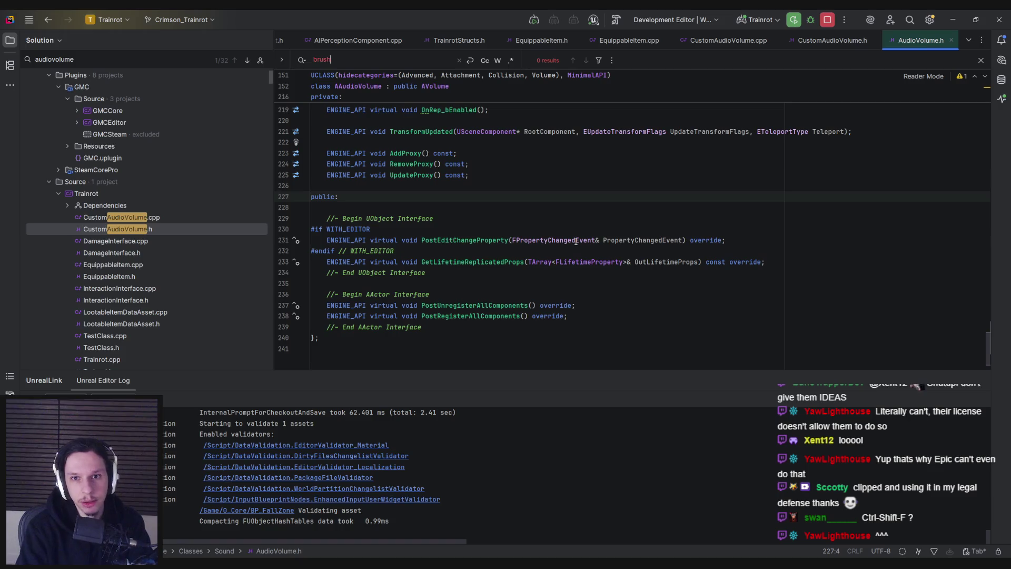
{"action": "key", "text": "BackSpace"}
{"action": "key", "text": "BackSpace"}
{"action": "key", "text": "BackSpace"}
{"action": "type", "text": "box"}
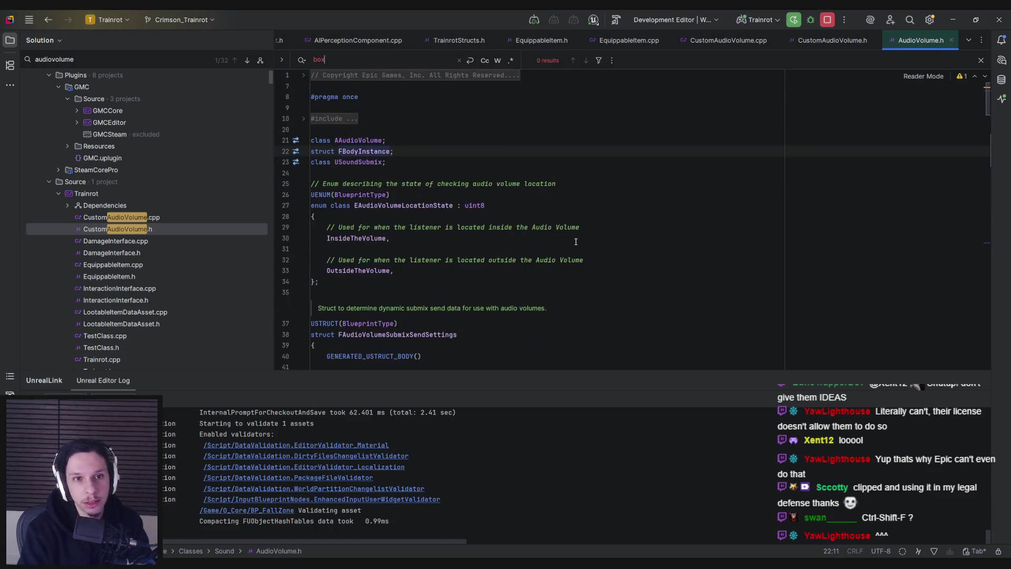
{"action": "key", "text": "BackSpace"}
{"action": "key", "text": "BackSpace"}
{"action": "key", "text": "BackSpace"}
{"action": "type", "text": "component"}
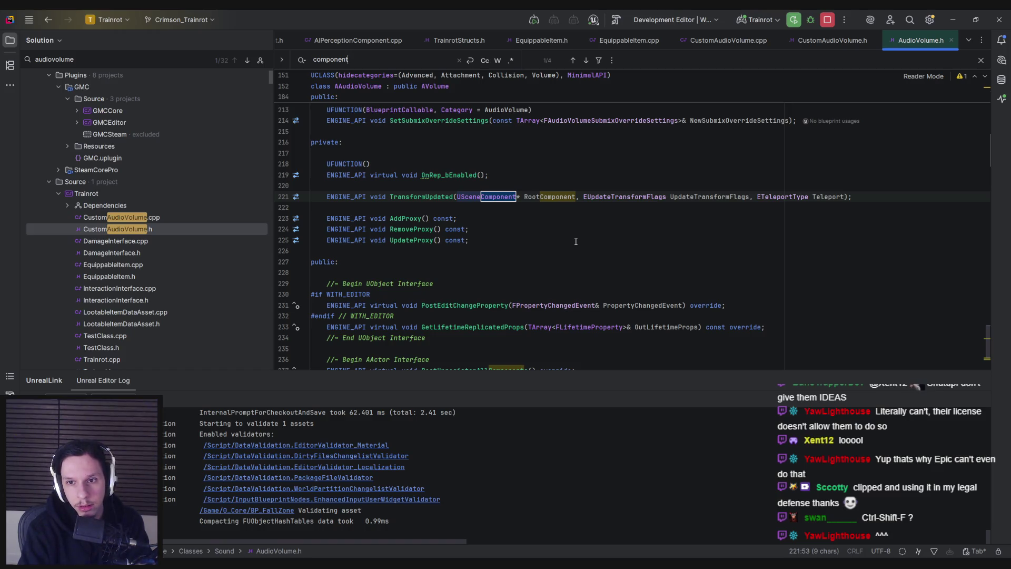
{"action": "key", "text": "Return"}
{"action": "key", "text": "Return"}
{"action": "key", "text": "Escape"}
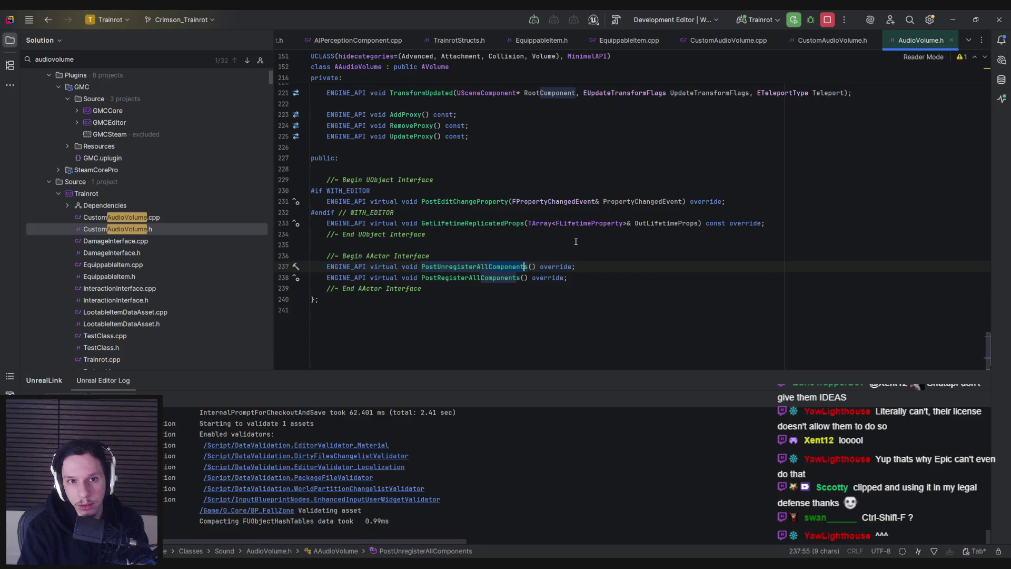
{"action": "key", "text": "alt+o"}
Step: Step through every 'brush' match in AudioVolume.cpp, ending at GetBrushComponent on line 67
{"action": "key", "text": "ctrl+f"}
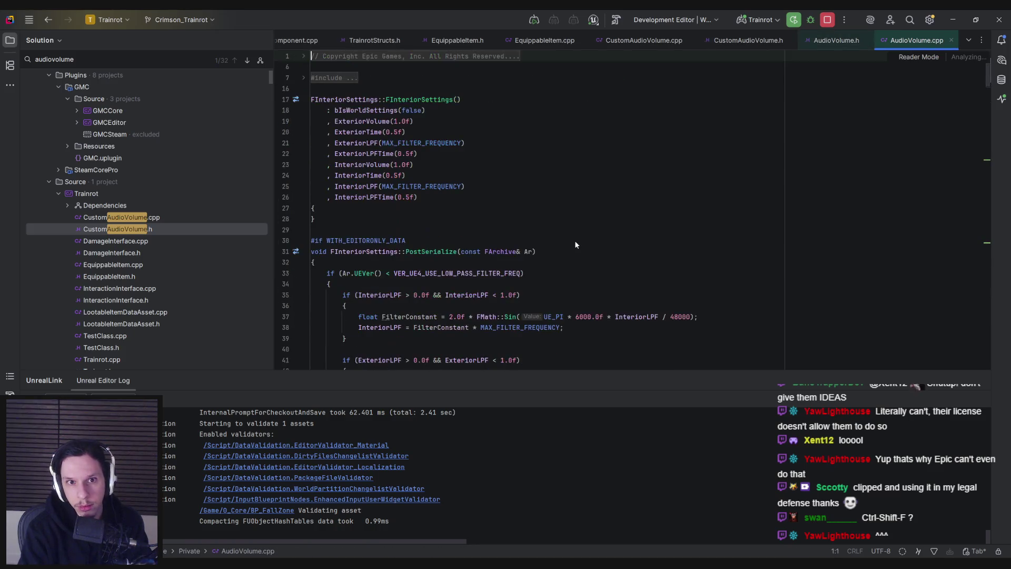
{"action": "type", "text": "brush"}
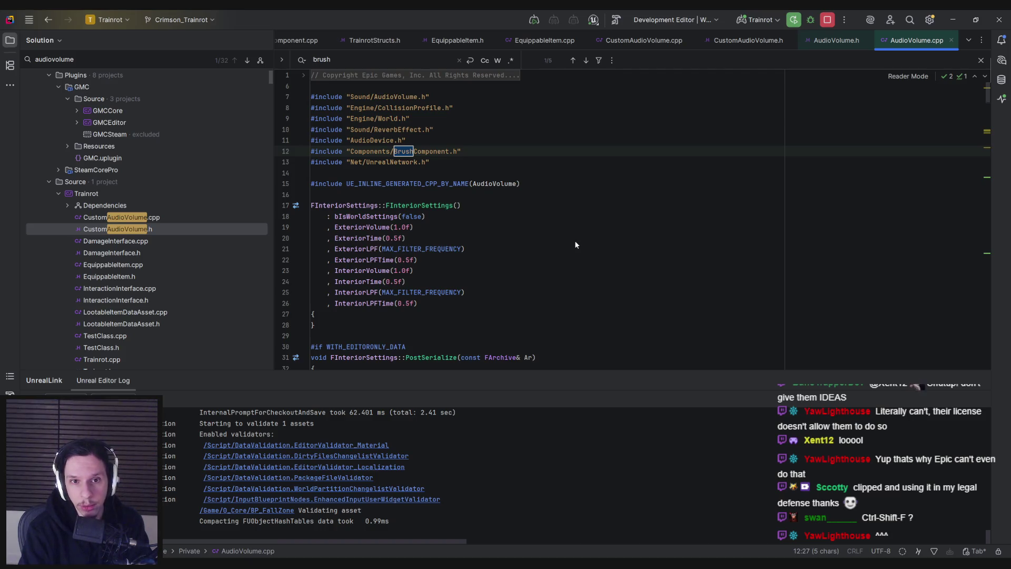
{"action": "key", "text": "Return"}
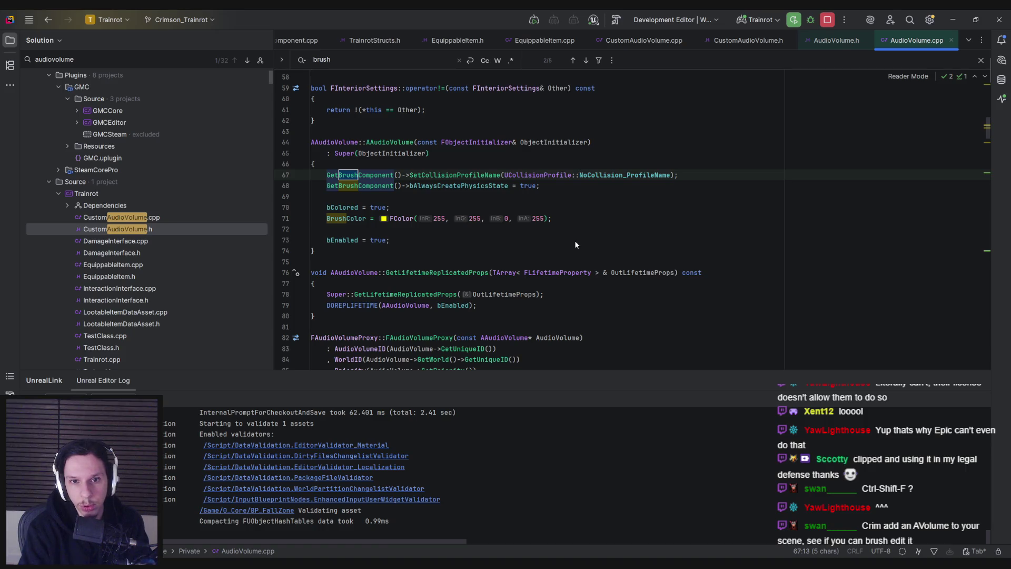
{"action": "key", "text": "Return"}
{"action": "key", "text": "Return"}
{"action": "key", "text": "Return"}
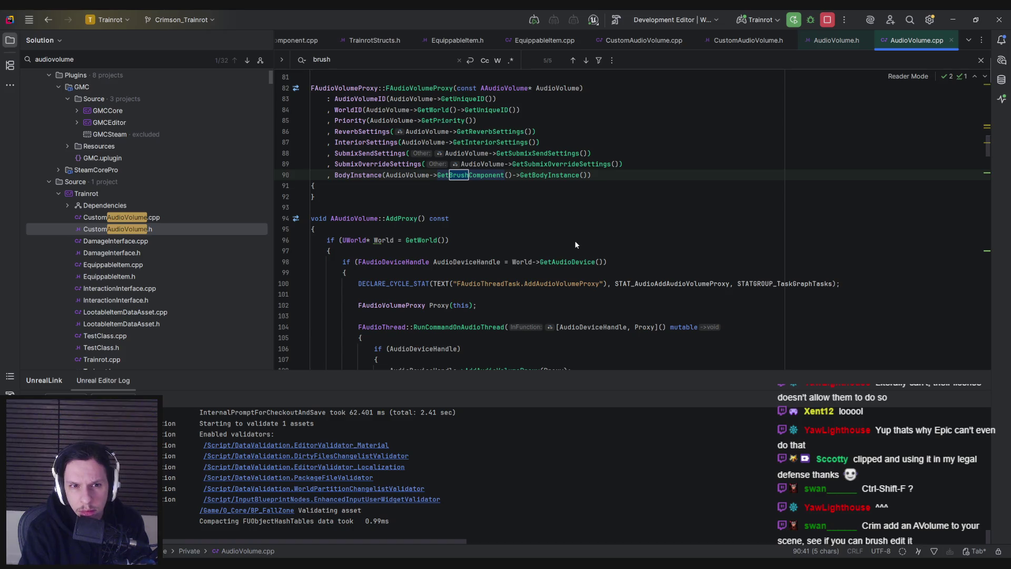
{"action": "key", "text": "Return"}
{"action": "key", "text": "Return"}
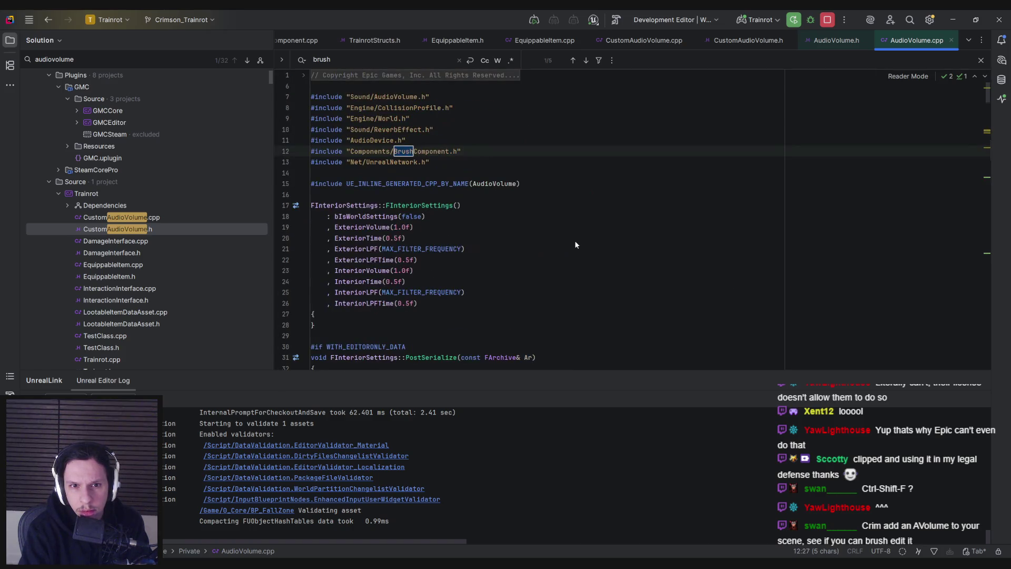
{"action": "key", "text": "Return"}
{"action": "key", "text": "Return"}
{"action": "key", "text": "Return"}
{"action": "key", "text": "Return"}
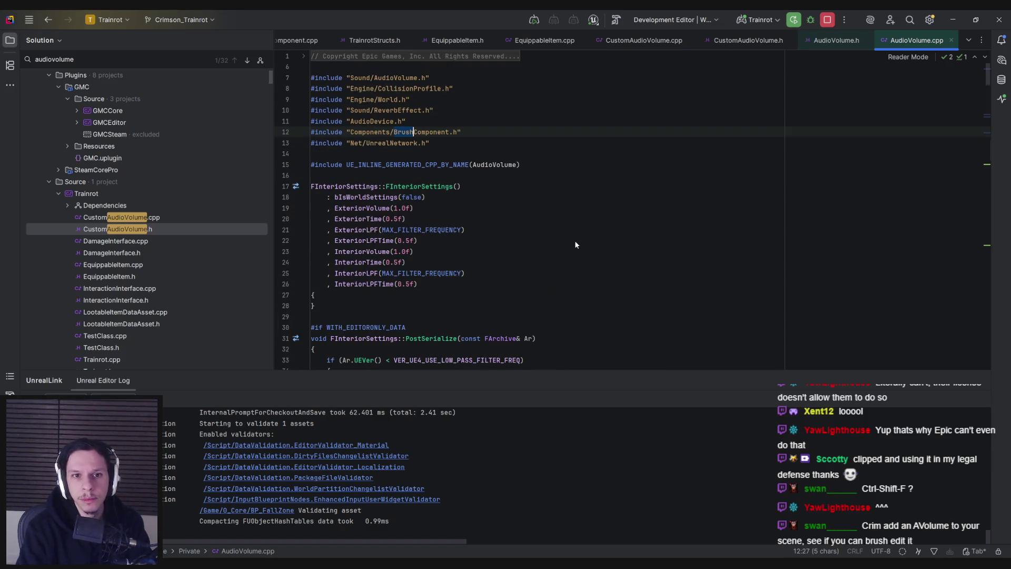
{"action": "key", "text": "Escape"}
Step: Return to AudioVolume.h and expand its folded #include block
{"action": "left_click", "coordinate": [490, 187]}
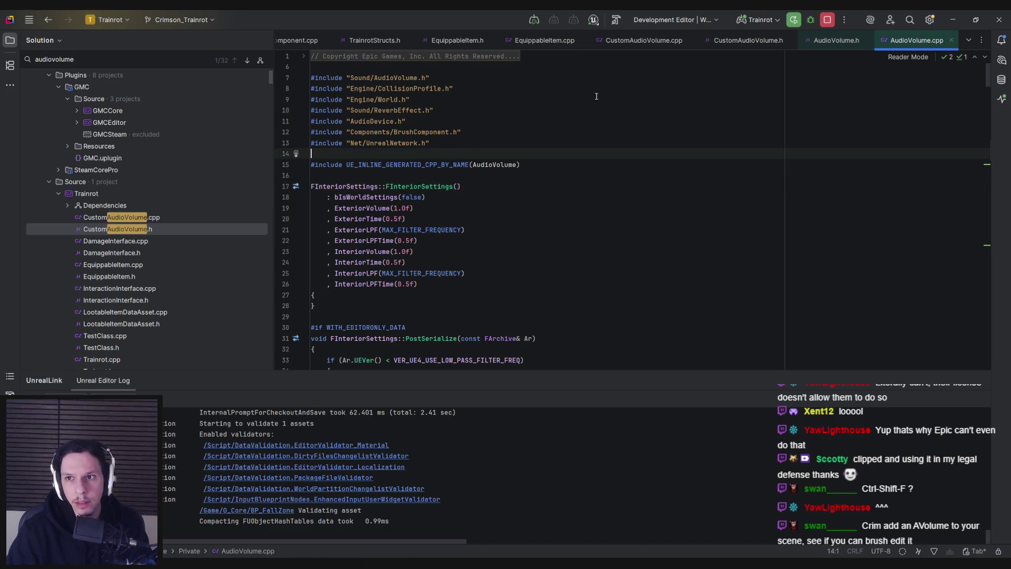
{"action": "left_click", "coordinate": [823, 42]}
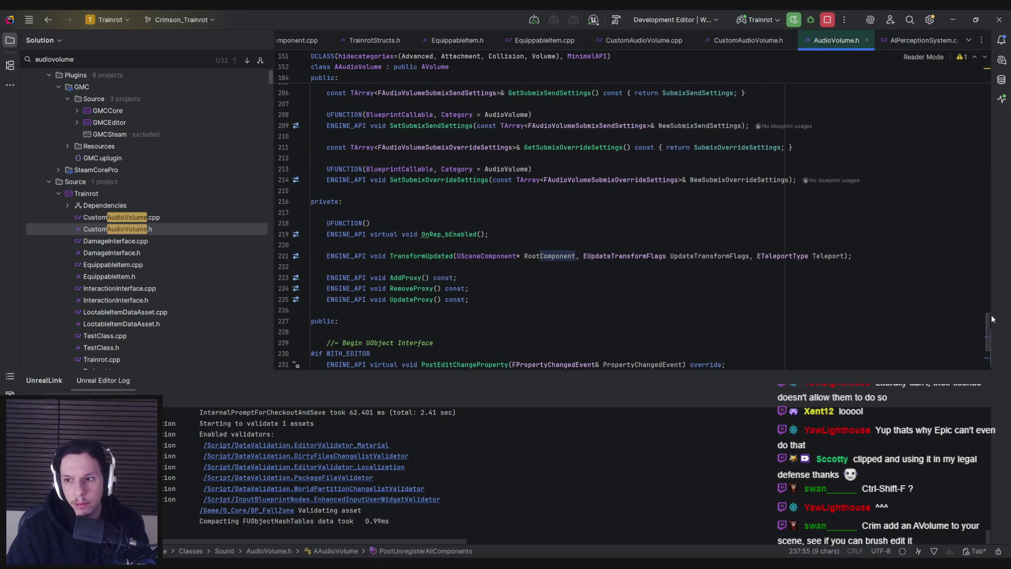
{"action": "scroll", "coordinate": [474, 174], "scroll_direction": "up", "scroll_amount": 20}
{"action": "left_click", "coordinate": [334, 100]}
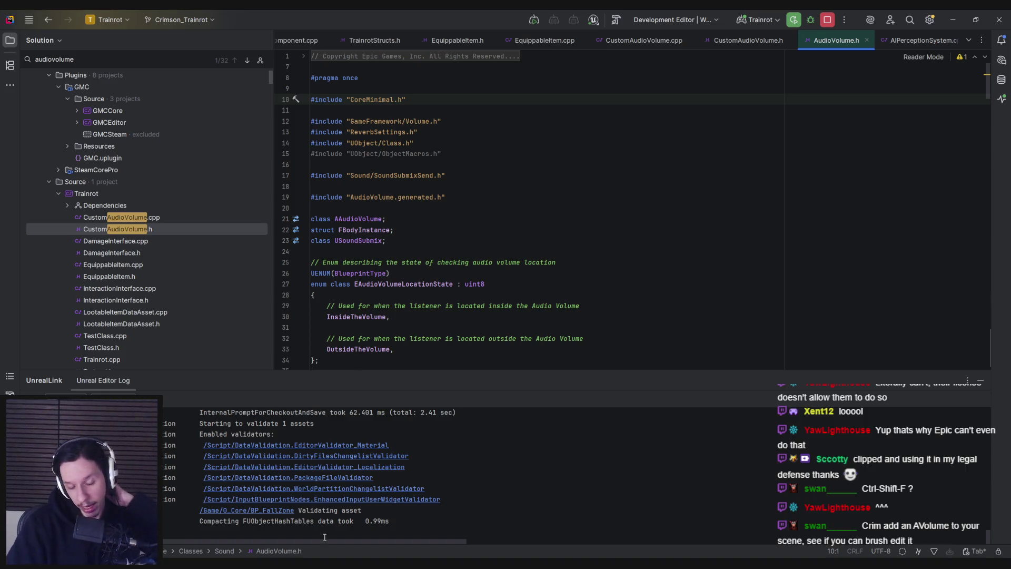
{"action": "mouse_move", "coordinate": [332, 564]}
{"action": "left_click", "coordinate": [277, 527]}
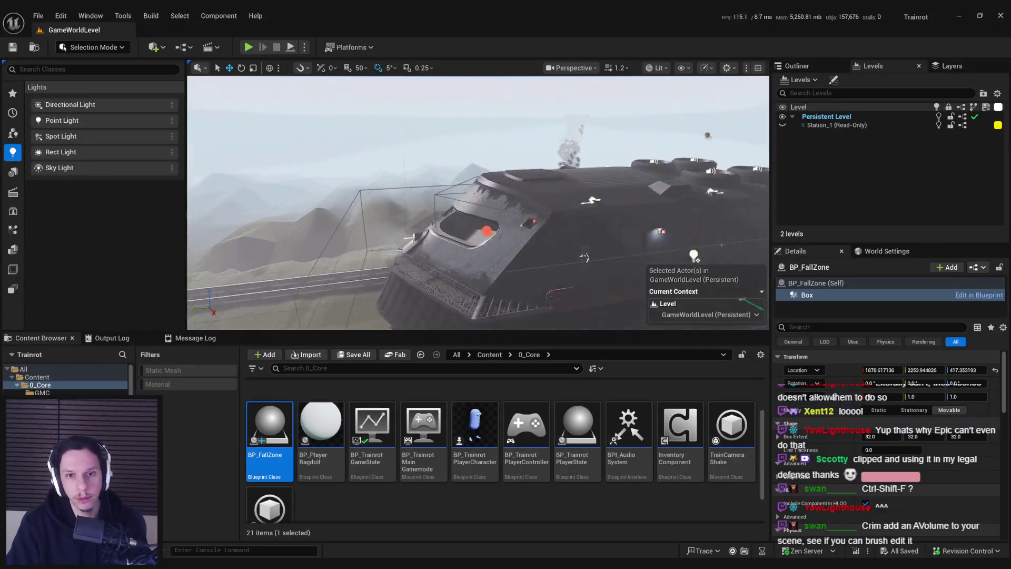
{"action": "key", "text": "f"}
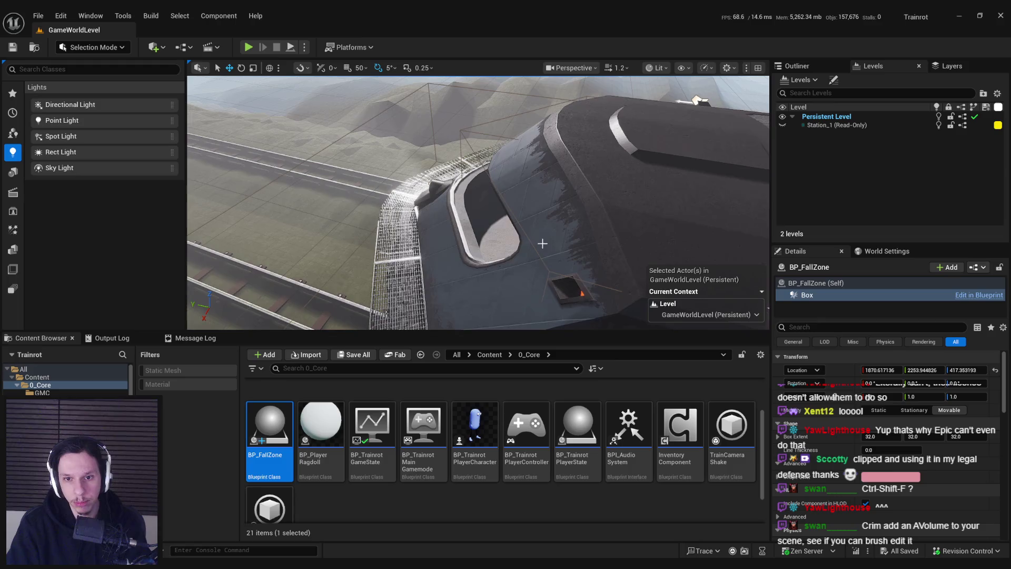
{"action": "left_click_drag", "start_coordinate": [465, 131], "coordinate": [498, 244]}
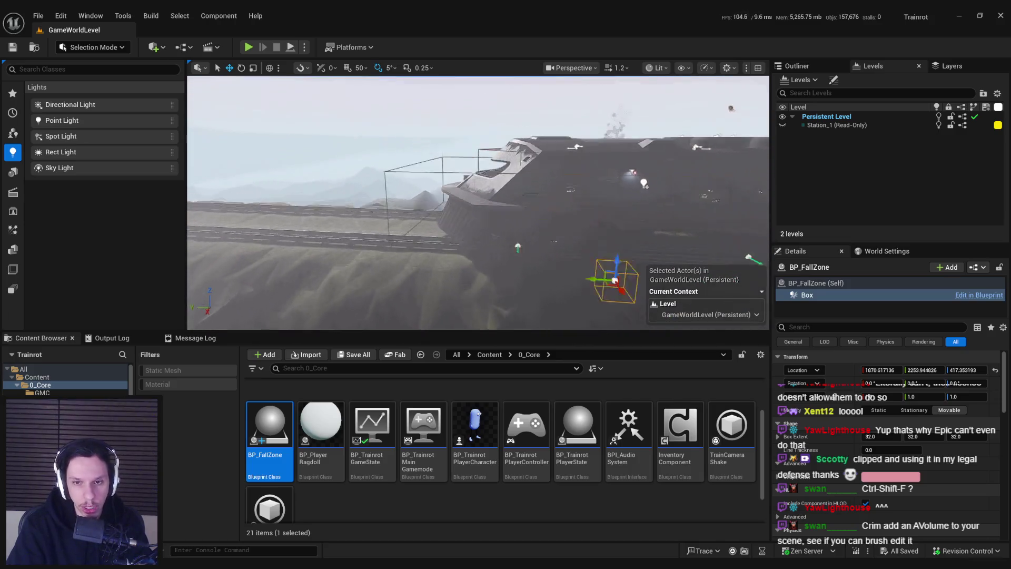
{"action": "key", "text": "alt+Tab"}
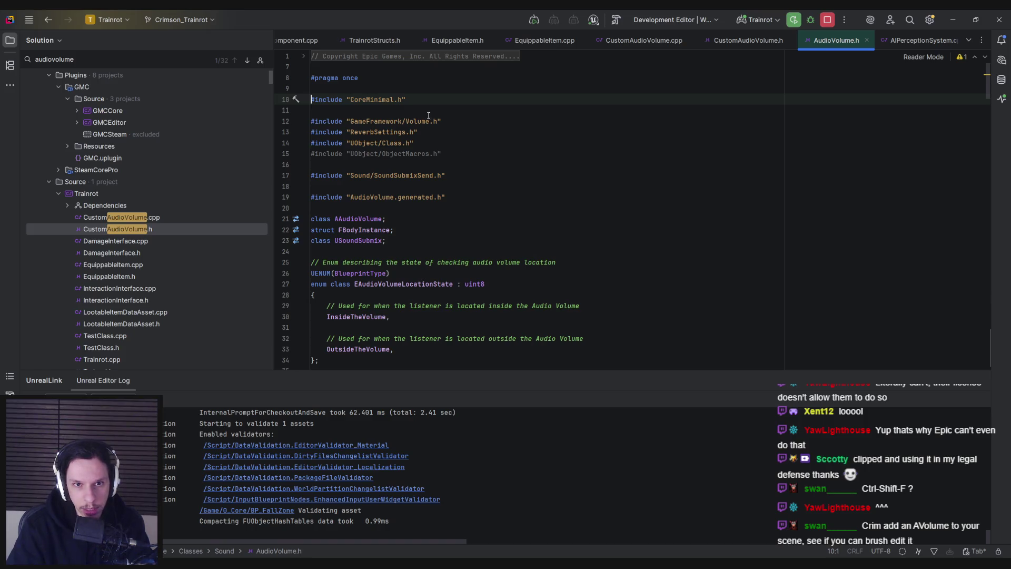
Step: Open the AVolume base class definition in Volume.h and read through it
{"action": "mouse_move", "coordinate": [988, 91]}
{"action": "left_mouse_down"}
{"action": "mouse_move", "coordinate": [992, 252]}
{"action": "mouse_move", "coordinate": [992, 234]}
{"action": "left_mouse_up"}
{"action": "left_click", "coordinate": [437, 235], "text": "ctrl"}
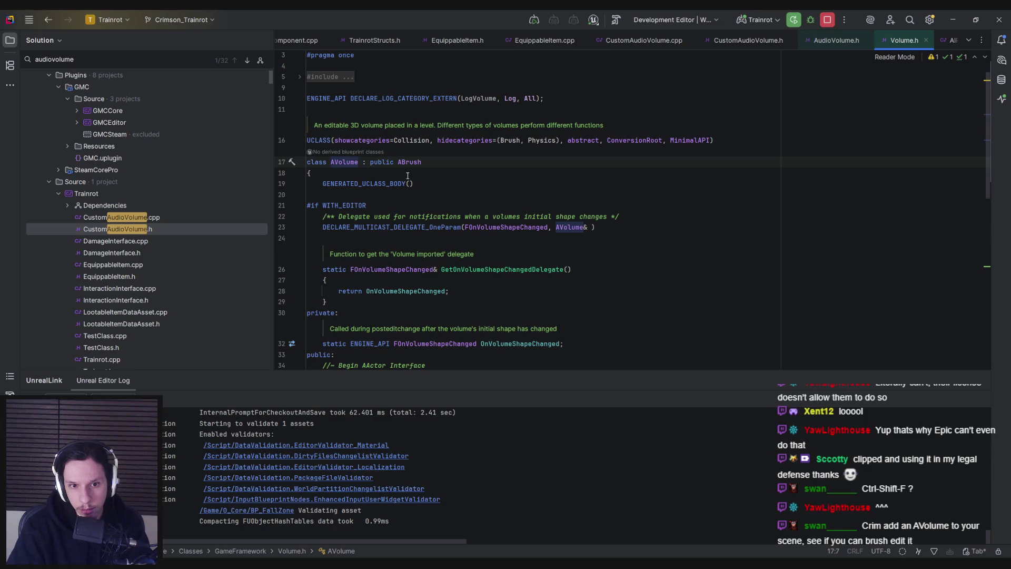
{"action": "scroll", "coordinate": [407, 176], "scroll_direction": "down", "scroll_amount": 5}
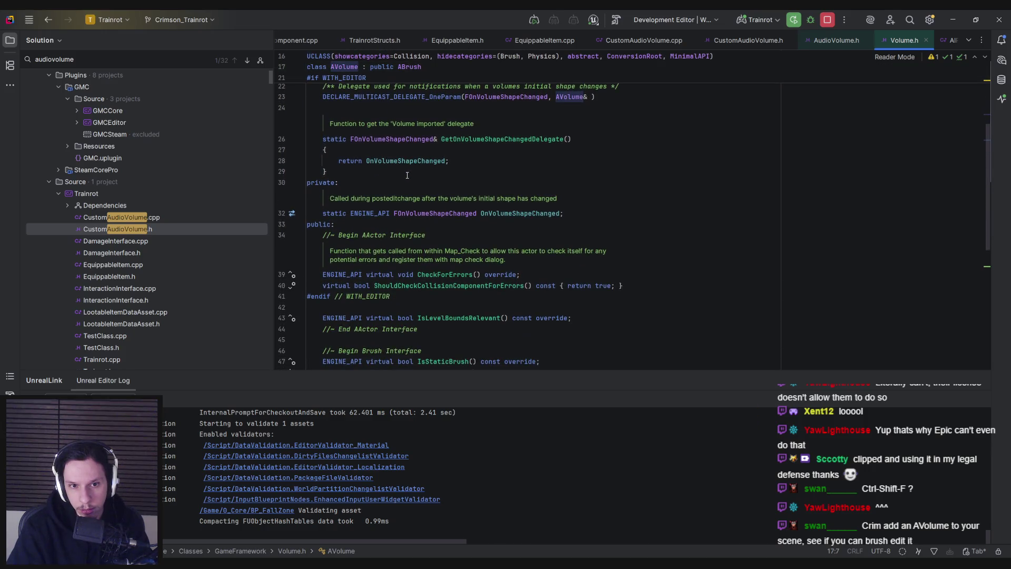
{"action": "scroll", "coordinate": [408, 176], "scroll_direction": "down", "scroll_amount": 3}
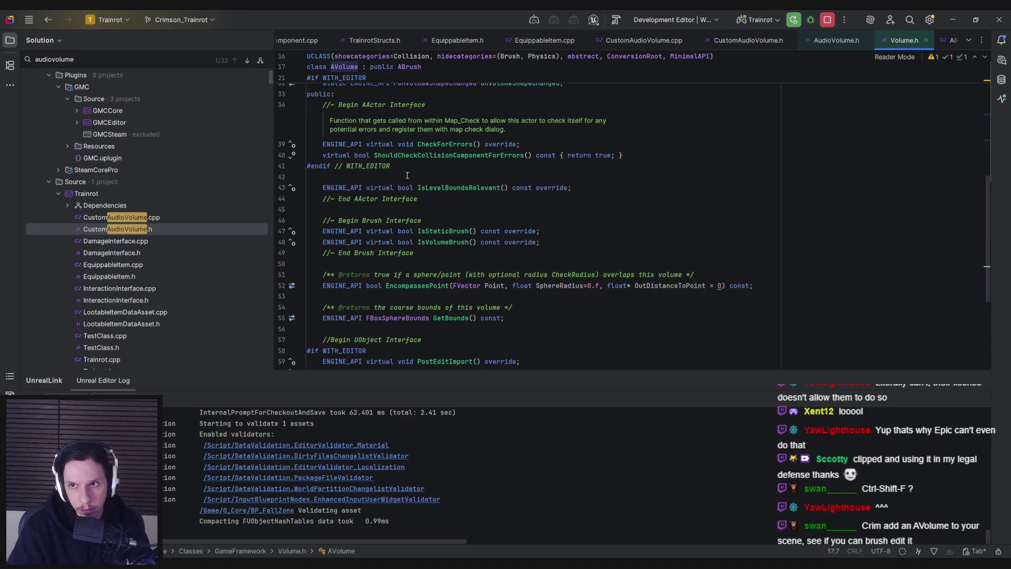
{"action": "scroll", "coordinate": [407, 175], "scroll_direction": "up", "scroll_amount": 6}
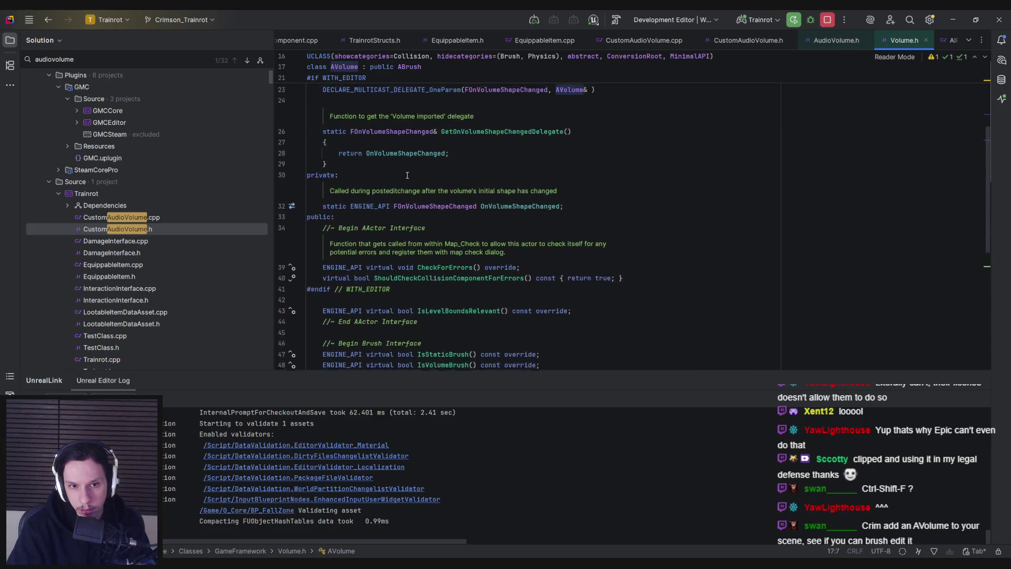
{"action": "scroll", "coordinate": [408, 174], "scroll_direction": "up", "scroll_amount": 3}
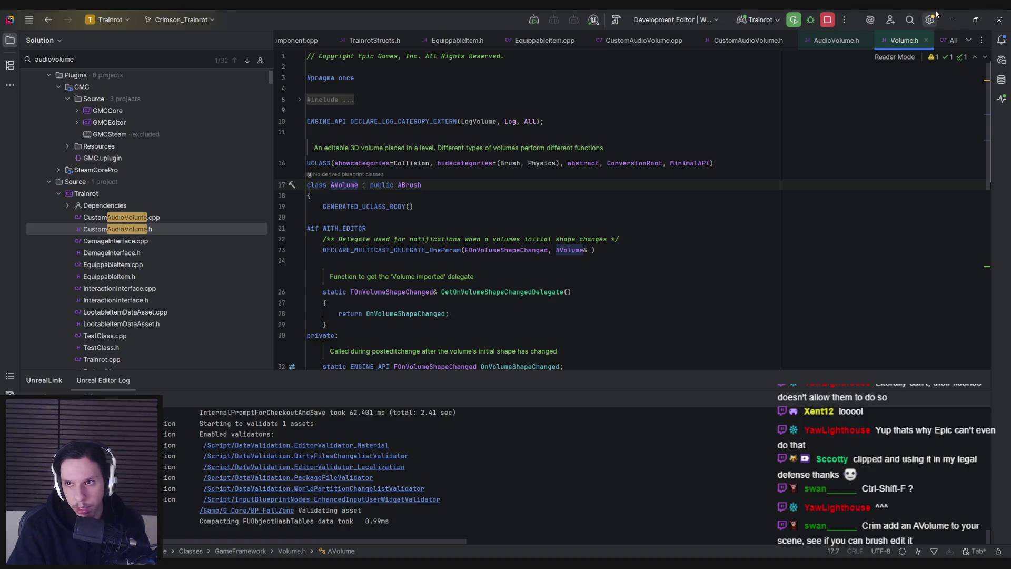
Step: Close the Volume.h and AudioVolume.h tabs, return to Unreal and frame BP_FallZone
{"action": "left_click", "coordinate": [926, 41]}
{"action": "left_click", "coordinate": [868, 40]}
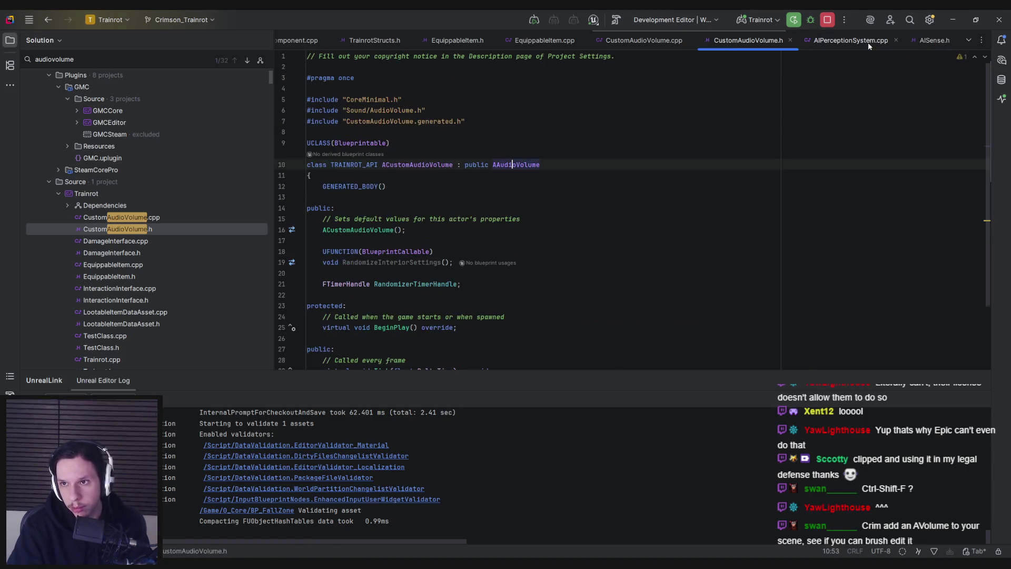
{"action": "key", "text": "alt+Tab"}
{"action": "key", "text": "f"}
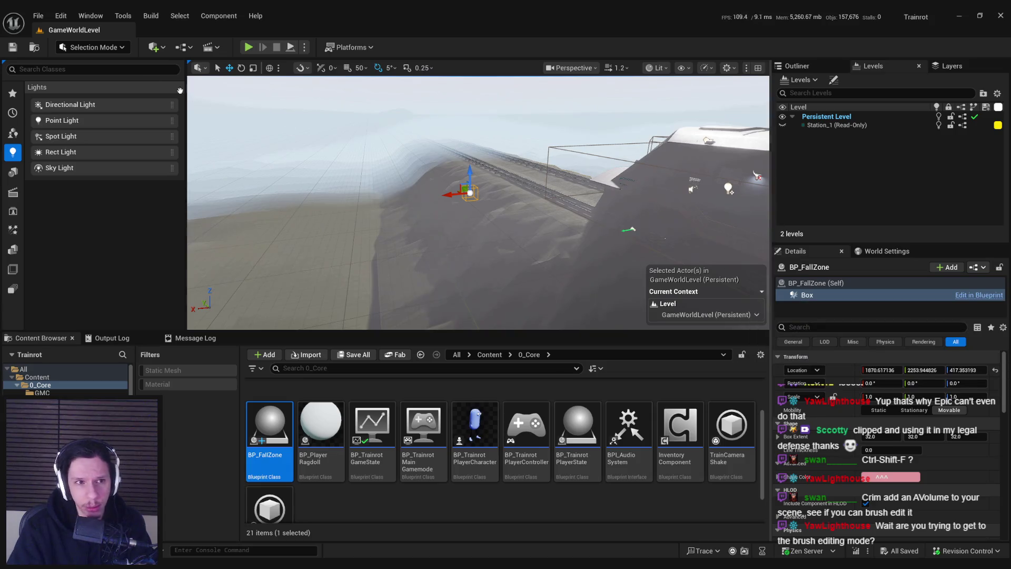
Step: Switch the editor into Brush Editing Mode, passing through Modeling mode and framing the BP_FallZone box
{"action": "left_click", "coordinate": [94, 47]}
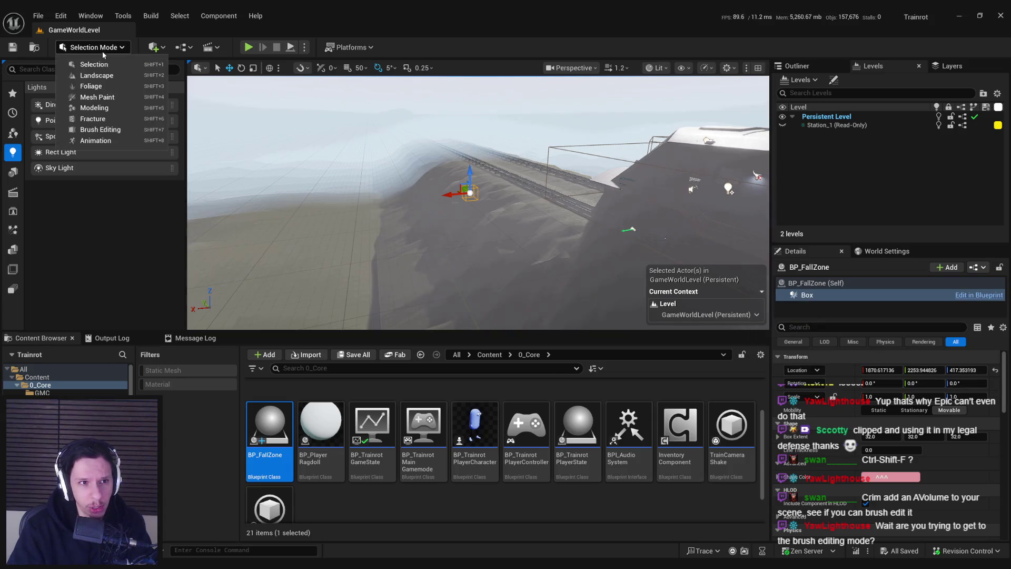
{"action": "left_click", "coordinate": [100, 130]}
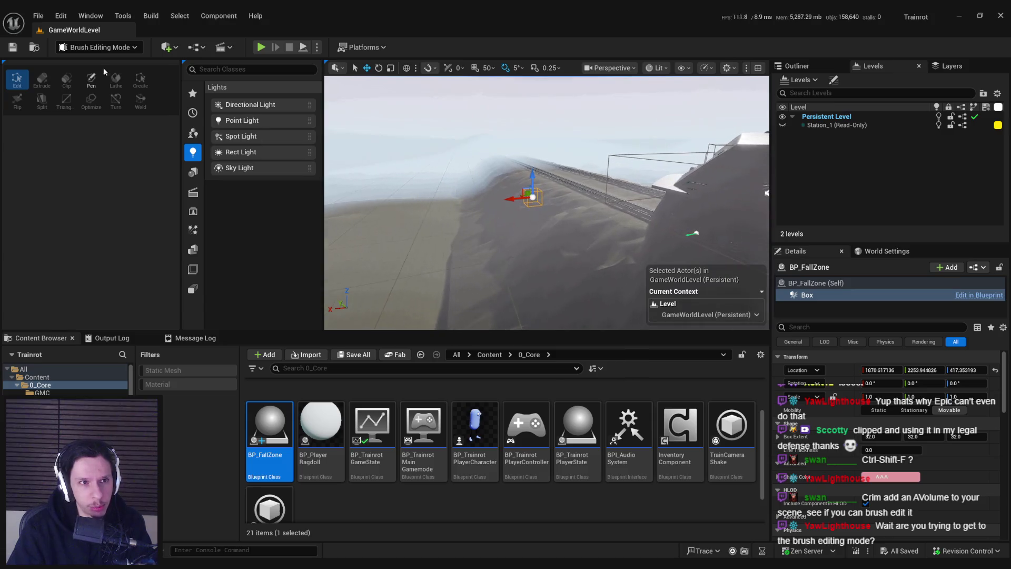
{"action": "left_click", "coordinate": [98, 47]}
{"action": "left_click", "coordinate": [84, 105]}
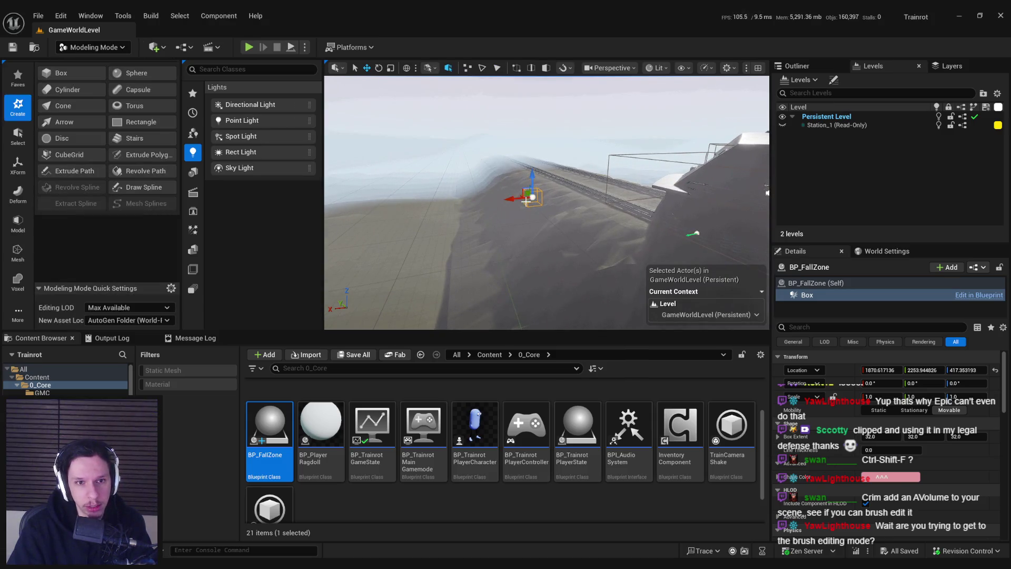
{"action": "key", "text": "f"}
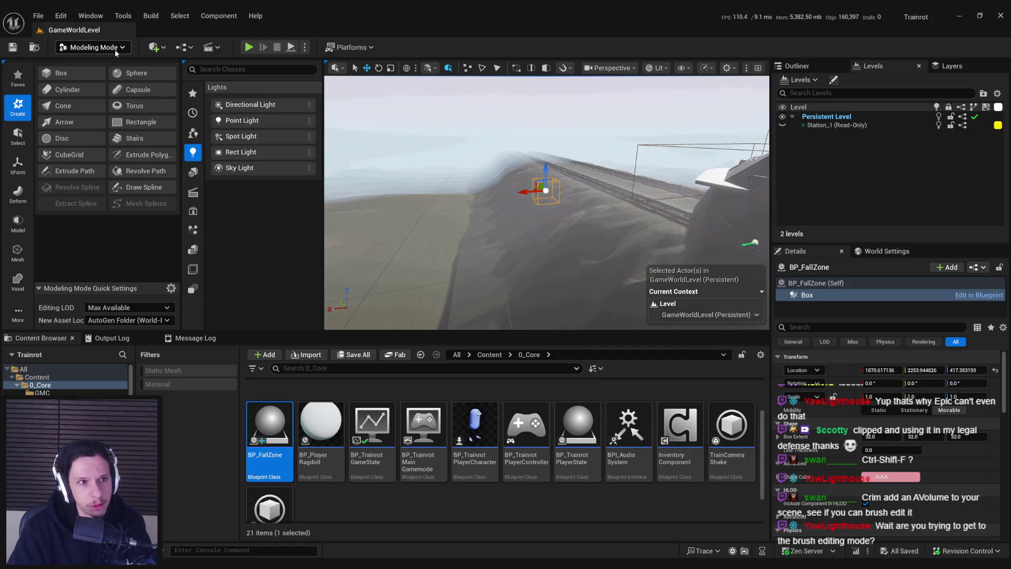
{"action": "left_click", "coordinate": [105, 47]}
{"action": "left_click", "coordinate": [105, 129]}
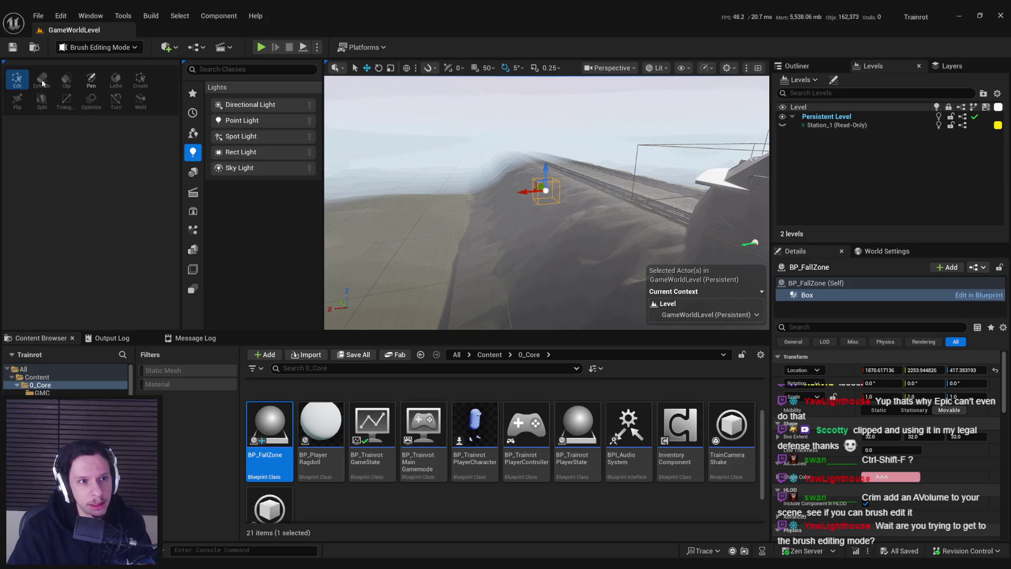
Step: Pull the view back and list the Volumes category in the Place Actors panel
{"action": "right_click", "coordinate": [812, 296]}
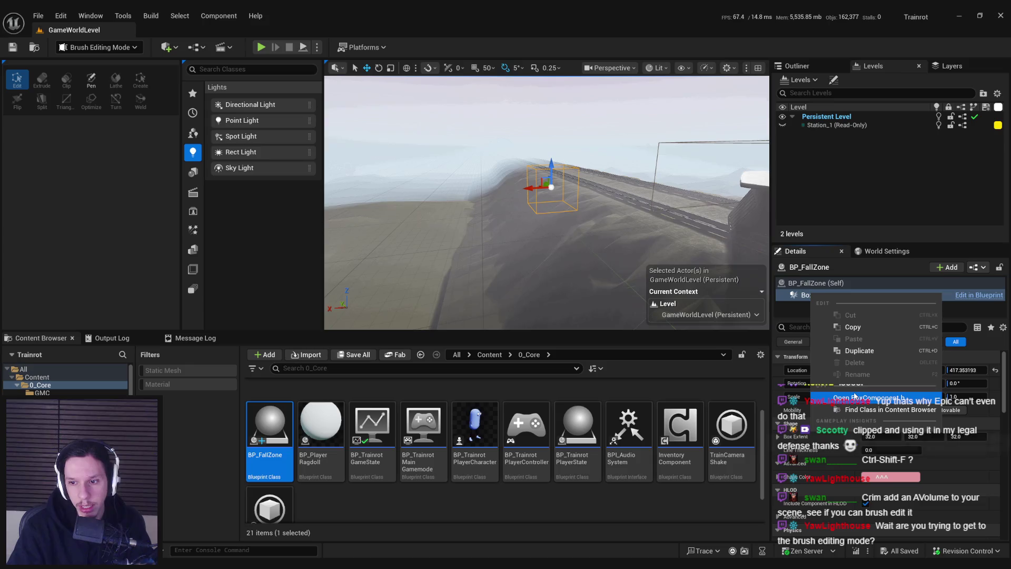
{"action": "key", "text": "Down"}
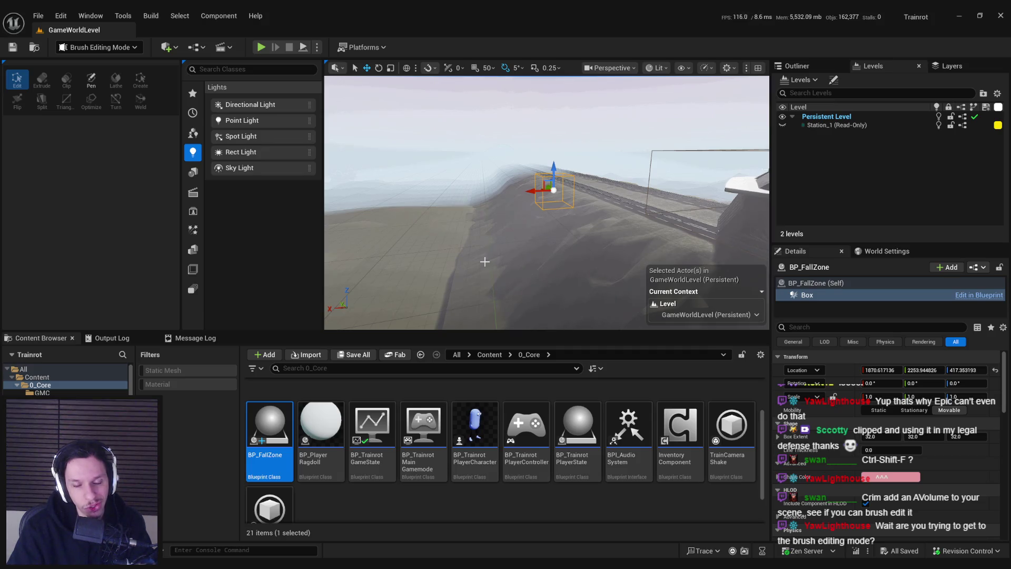
{"action": "left_click", "coordinate": [193, 269]}
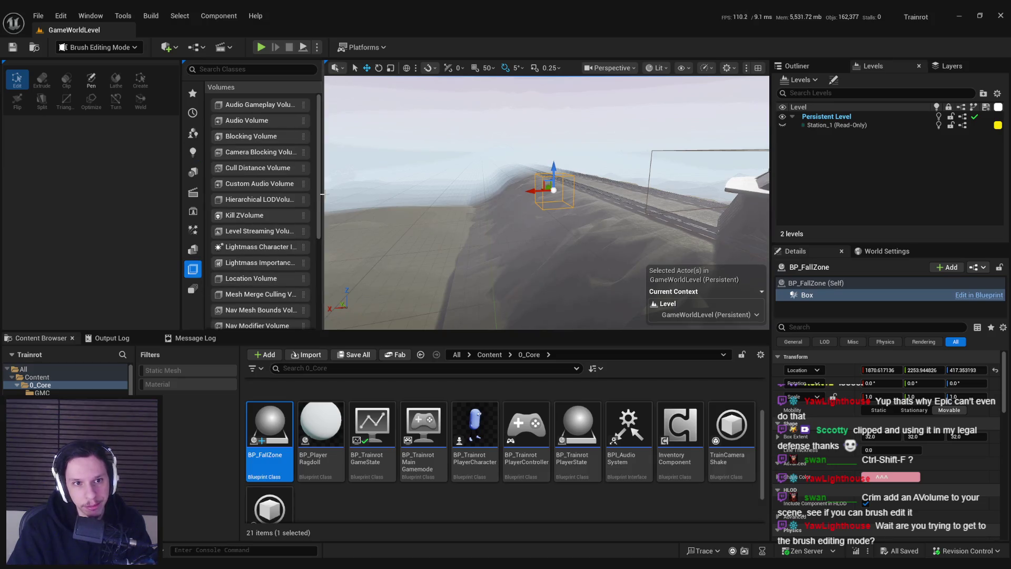
Step: Widen the Place Actors panel to browse the full Volumes list and make the viewport taller
{"action": "left_click_drag", "start_coordinate": [324, 192], "coordinate": [422, 200]}
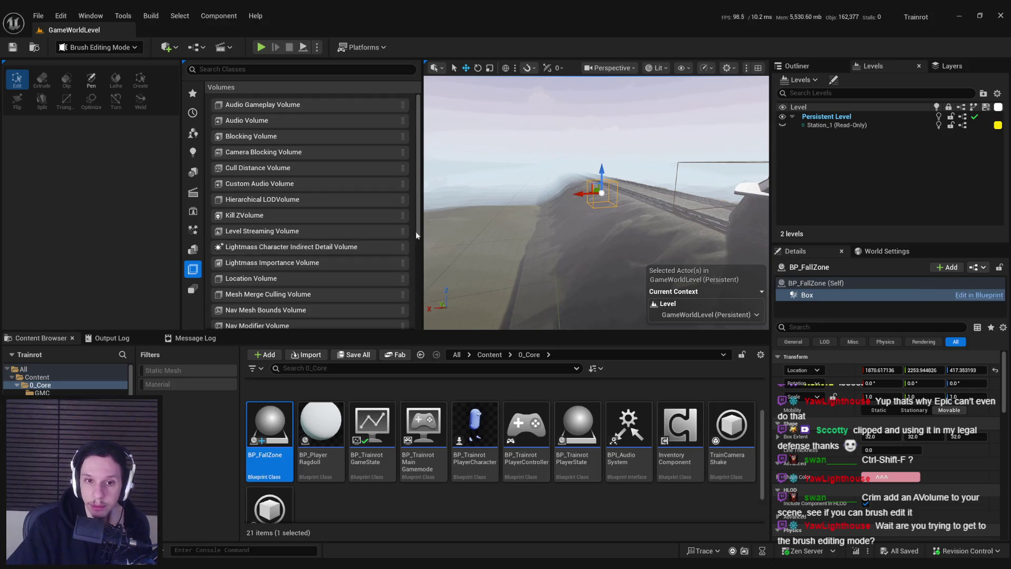
{"action": "mouse_move", "coordinate": [417, 236]}
{"action": "left_mouse_down"}
{"action": "mouse_move", "coordinate": [421, 330]}
{"action": "mouse_move", "coordinate": [419, 292]}
{"action": "left_mouse_up"}
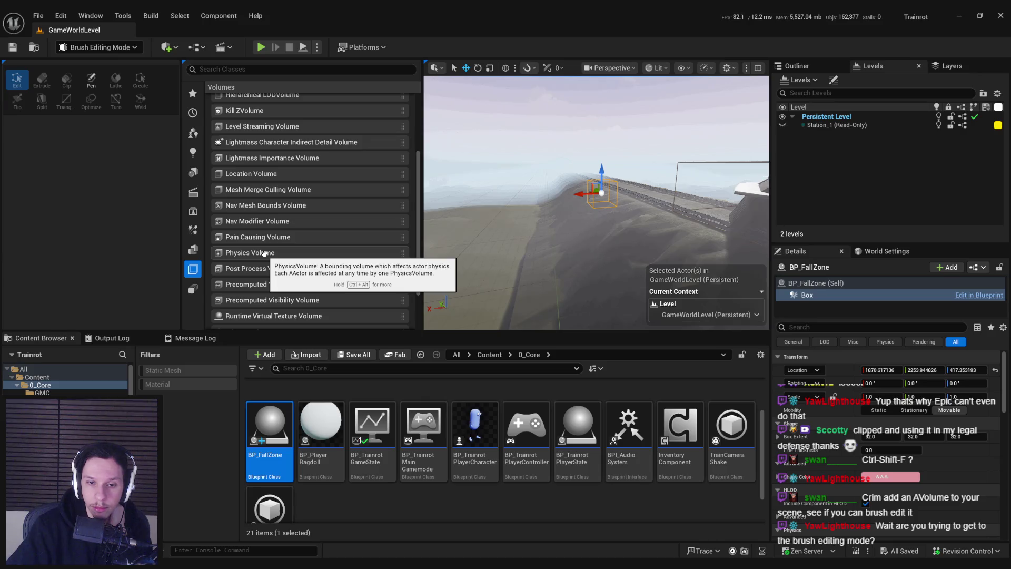
{"action": "scroll", "coordinate": [268, 266], "scroll_direction": "up", "scroll_amount": 4}
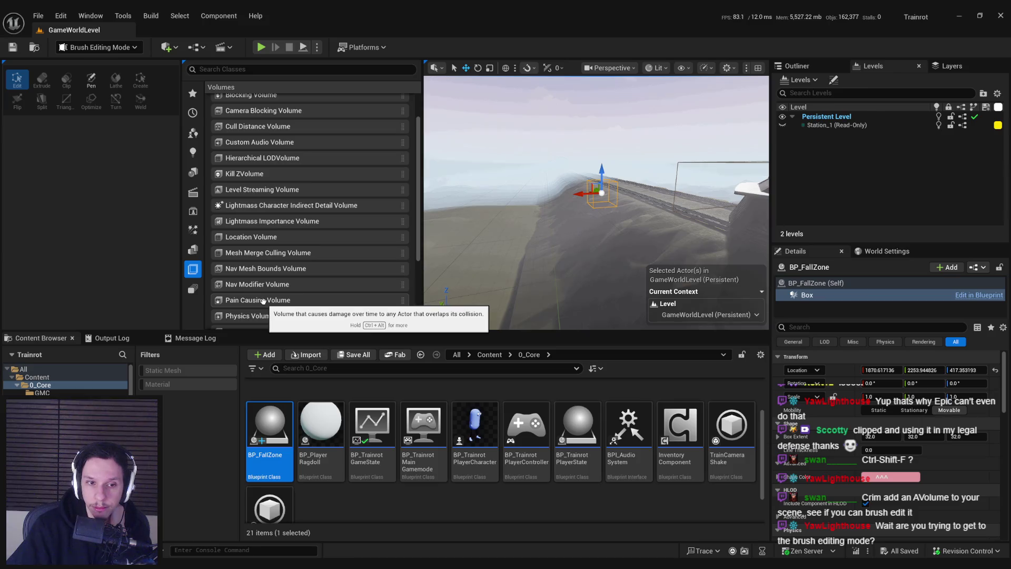
{"action": "scroll", "coordinate": [263, 301], "scroll_direction": "up", "scroll_amount": 1}
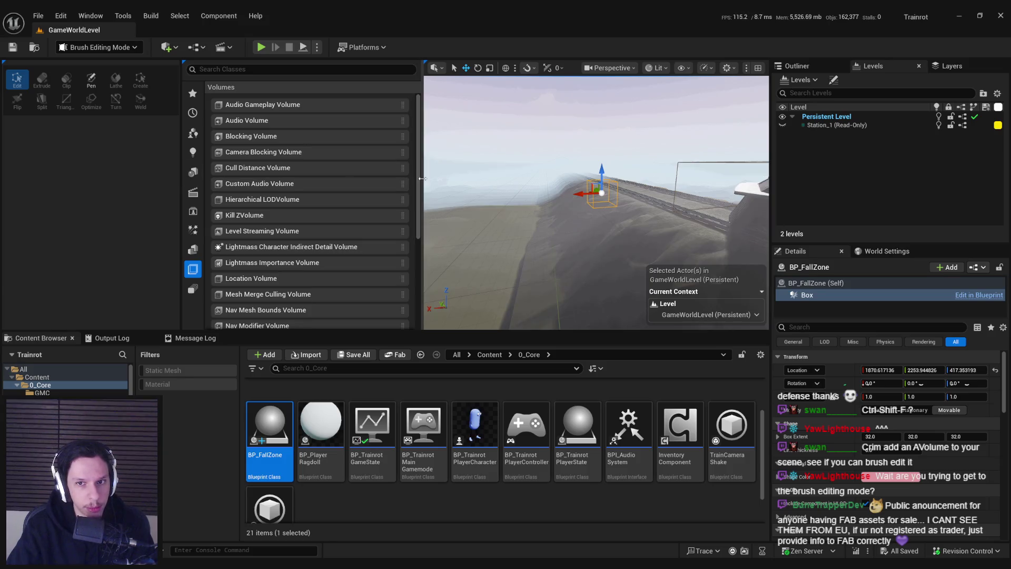
{"action": "left_click_drag", "start_coordinate": [423, 178], "coordinate": [354, 179]}
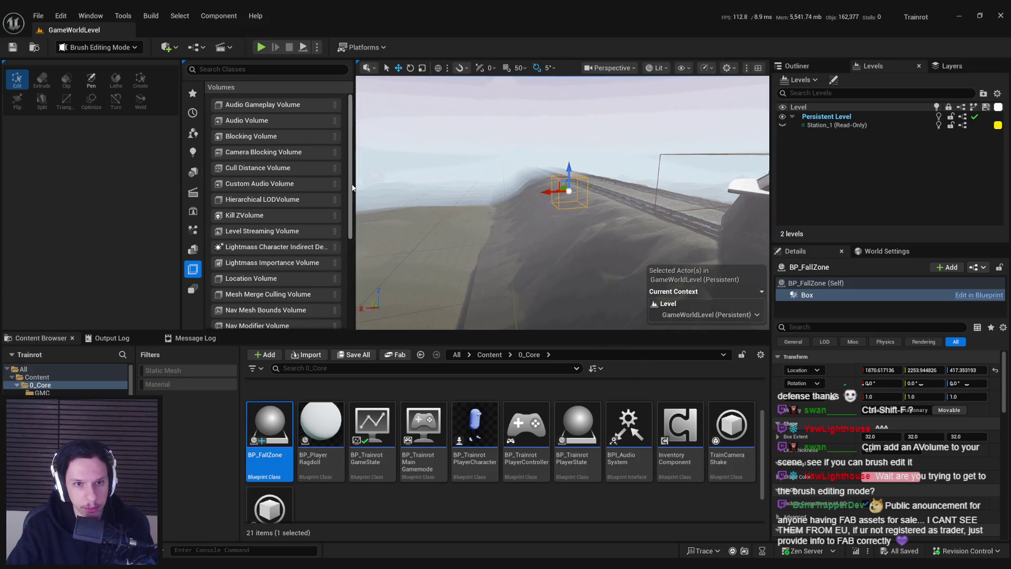
{"action": "scroll", "coordinate": [352, 310], "scroll_direction": "down", "scroll_amount": 5}
{"action": "scroll", "coordinate": [351, 311], "scroll_direction": "up", "scroll_amount": 5}
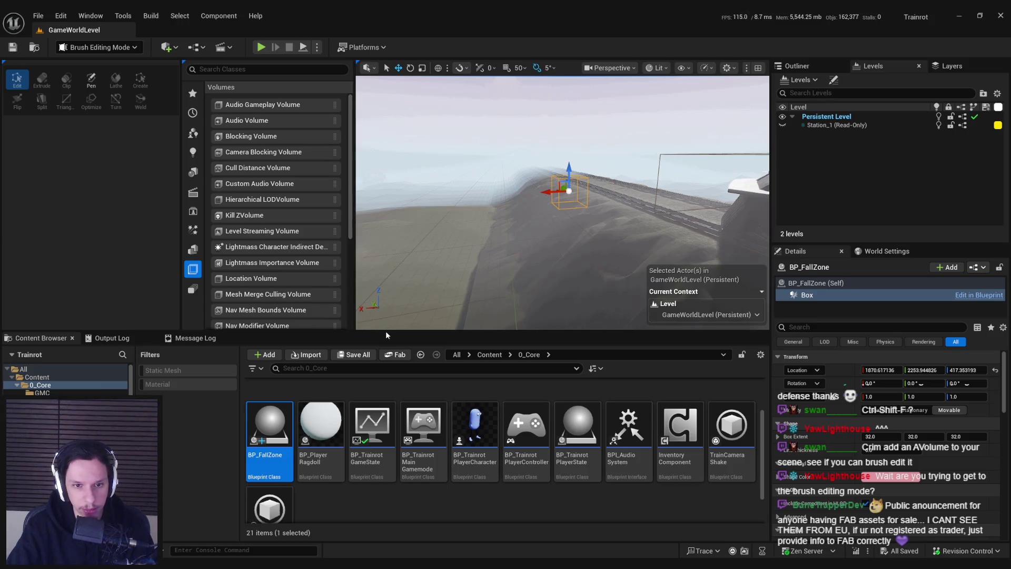
{"action": "left_click_drag", "start_coordinate": [389, 335], "coordinate": [389, 365]}
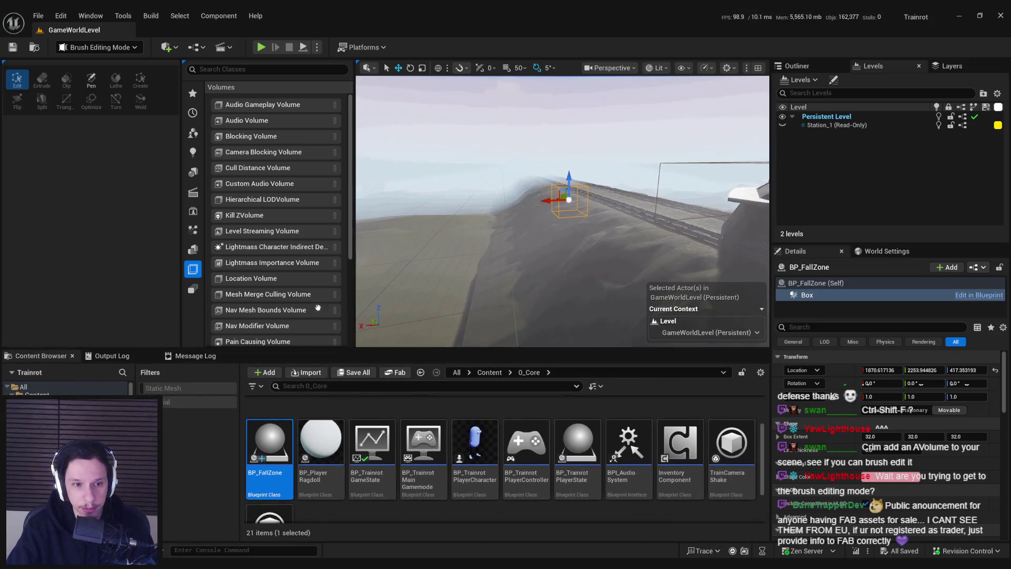
Step: Return to Selection Mode and show the Recent actors tab
{"action": "left_click", "coordinate": [99, 48]}
{"action": "left_click", "coordinate": [100, 64]}
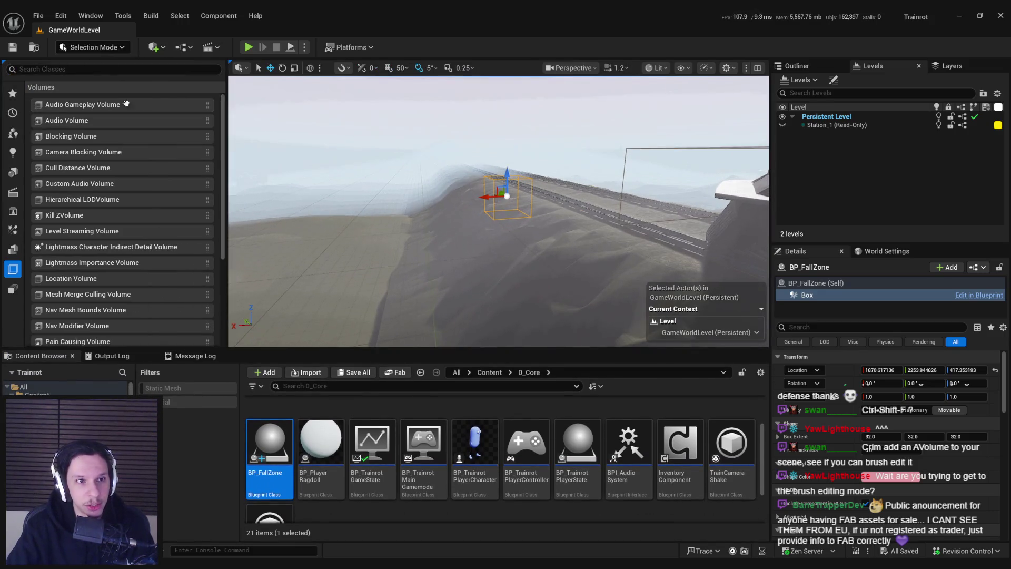
{"action": "left_click", "coordinate": [13, 113]}
{"action": "left_click_drag", "start_coordinate": [556, 283], "coordinate": [556, 283]}
{"action": "scroll", "coordinate": [554, 285], "scroll_direction": "up", "scroll_amount": 2}
Step: Open BP_FallZone, delete its default event nodes and compile the emptied graph
{"action": "double_click", "coordinate": [269, 445]}
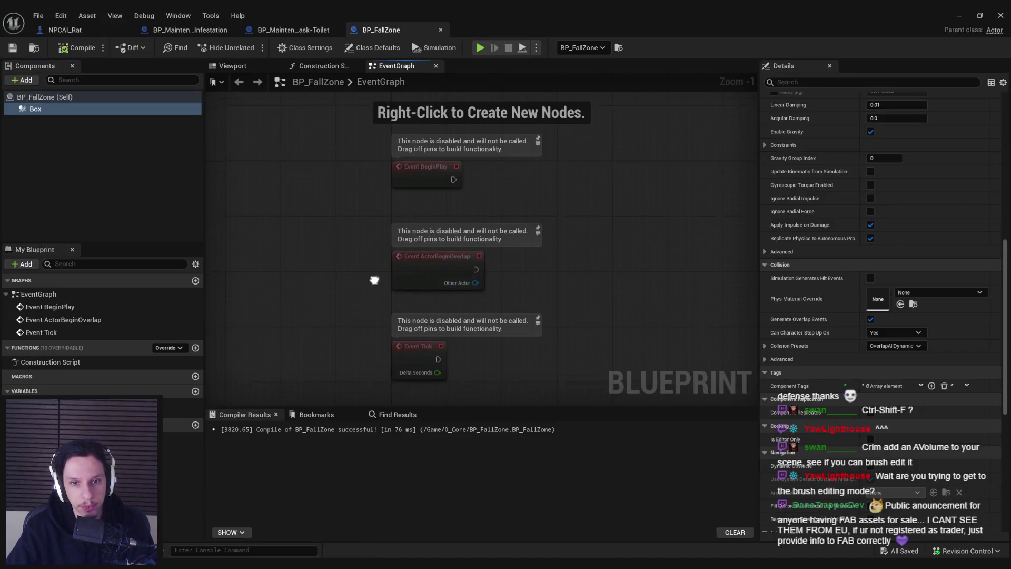
{"action": "scroll", "coordinate": [332, 196], "scroll_direction": "down", "scroll_amount": 1}
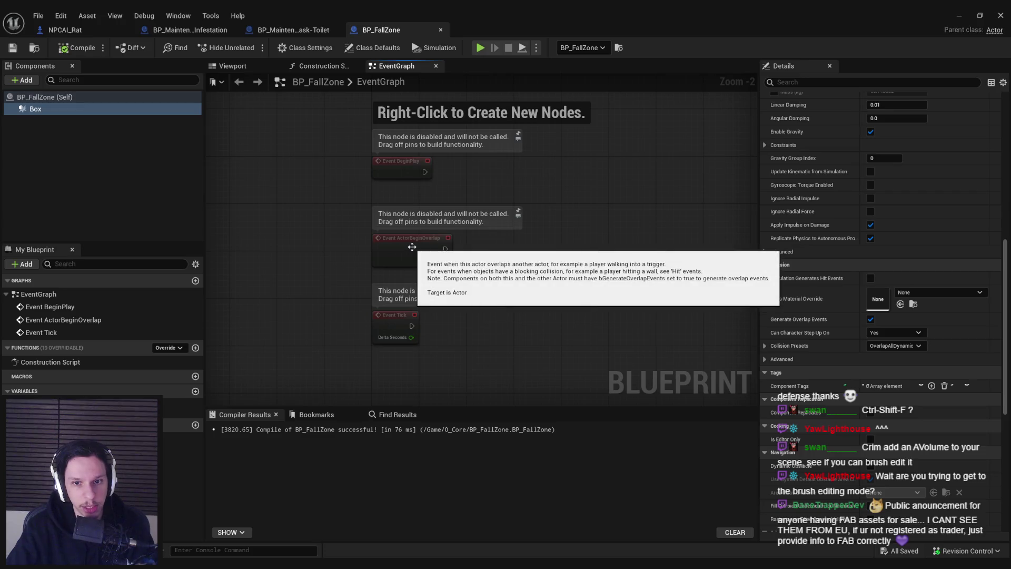
{"action": "key", "text": "ctrl+a"}
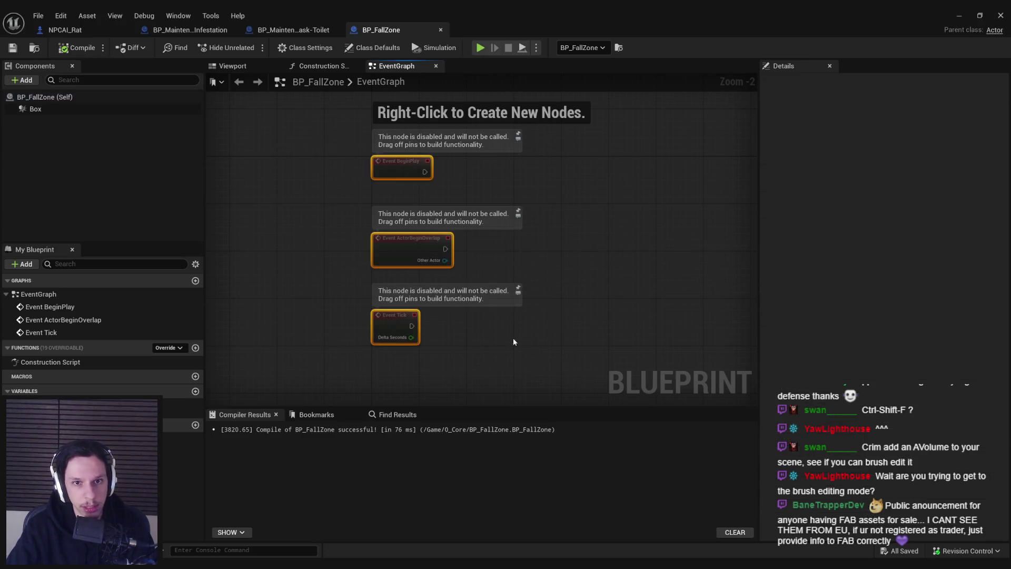
{"action": "key", "text": "Delete"}
{"action": "left_click", "coordinate": [77, 48]}
Step: Inspect the Box component's collision preset details
{"action": "left_click", "coordinate": [35, 109]}
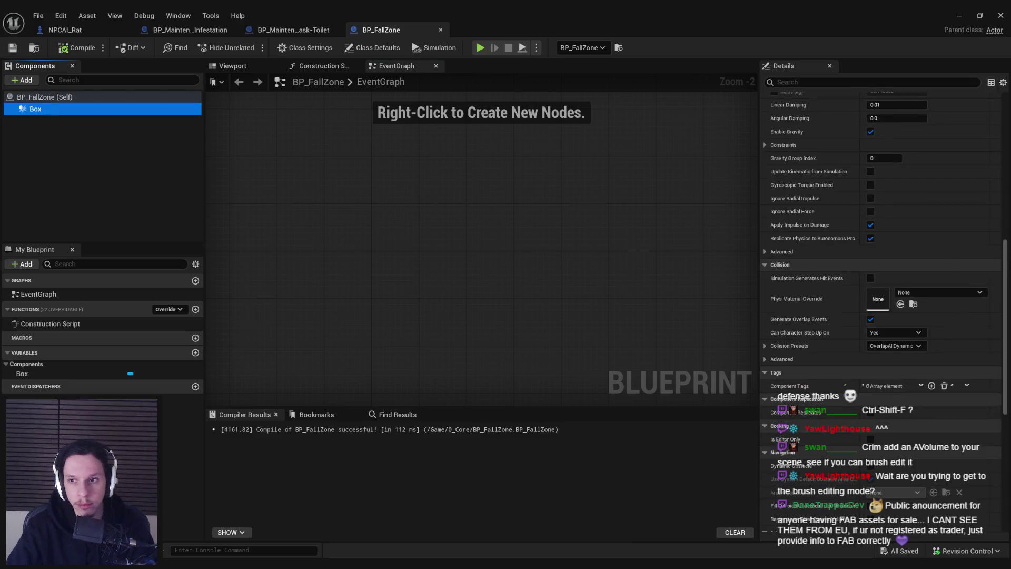
{"action": "scroll", "coordinate": [889, 338], "scroll_direction": "down", "scroll_amount": 10}
{"action": "left_click", "coordinate": [765, 331]}
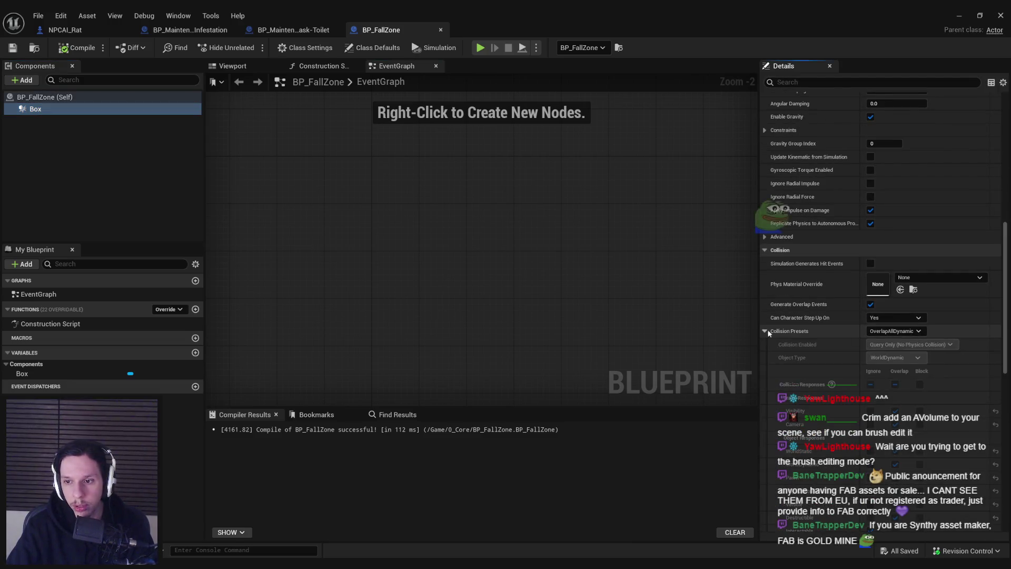
{"action": "scroll", "coordinate": [867, 337], "scroll_direction": "down", "scroll_amount": 3}
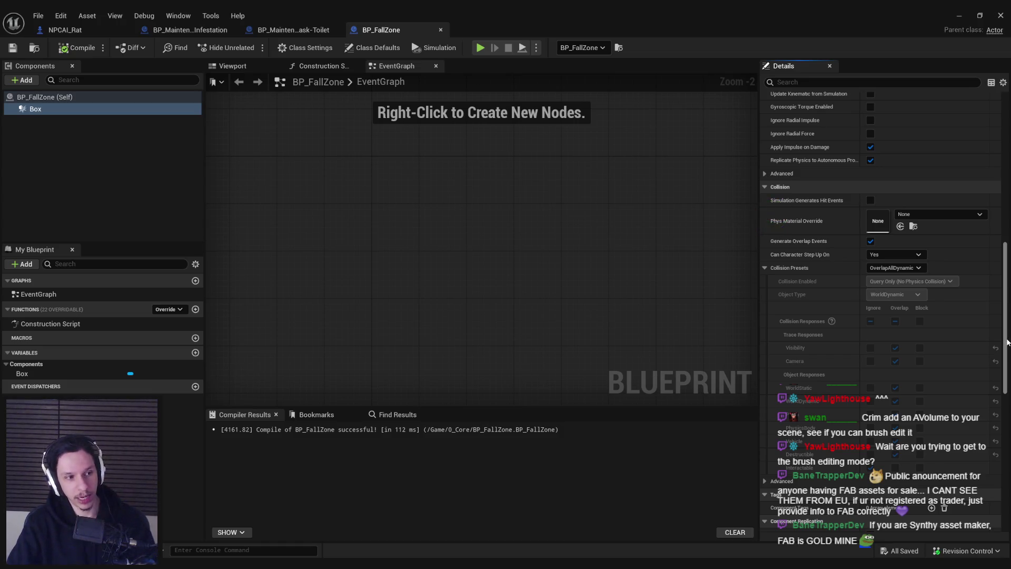
{"action": "left_click_drag", "start_coordinate": [1007, 343], "coordinate": [1007, 476]}
Step: Add Box Begin Overlap wired to Damage Actor (9999, OutOfBounds), then compile and save
{"action": "key", "text": "ctrl+z"}
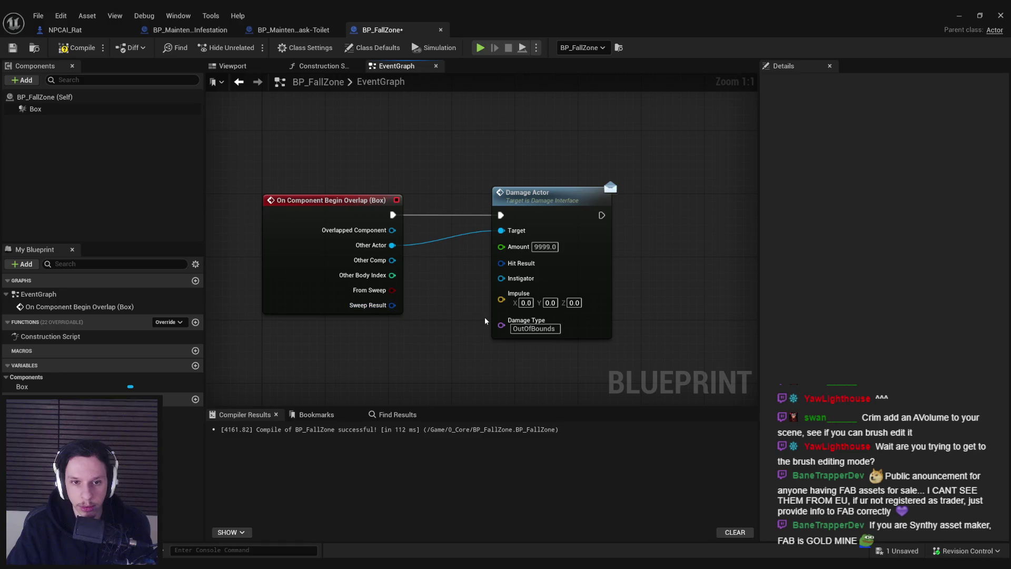
{"action": "key", "text": "F7"}
{"action": "key", "text": "ctrl+s"}
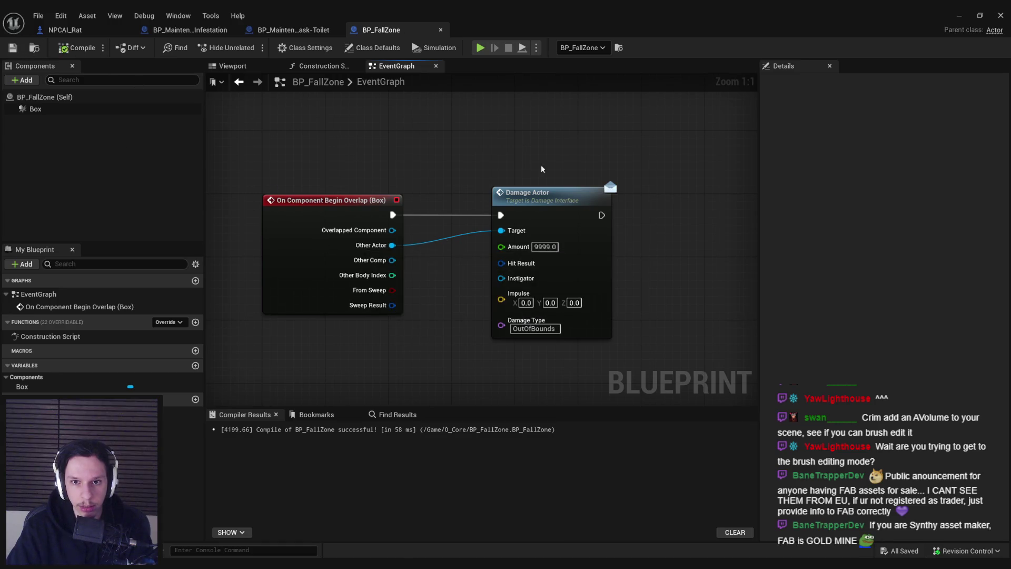
{"action": "left_click", "coordinate": [960, 15]}
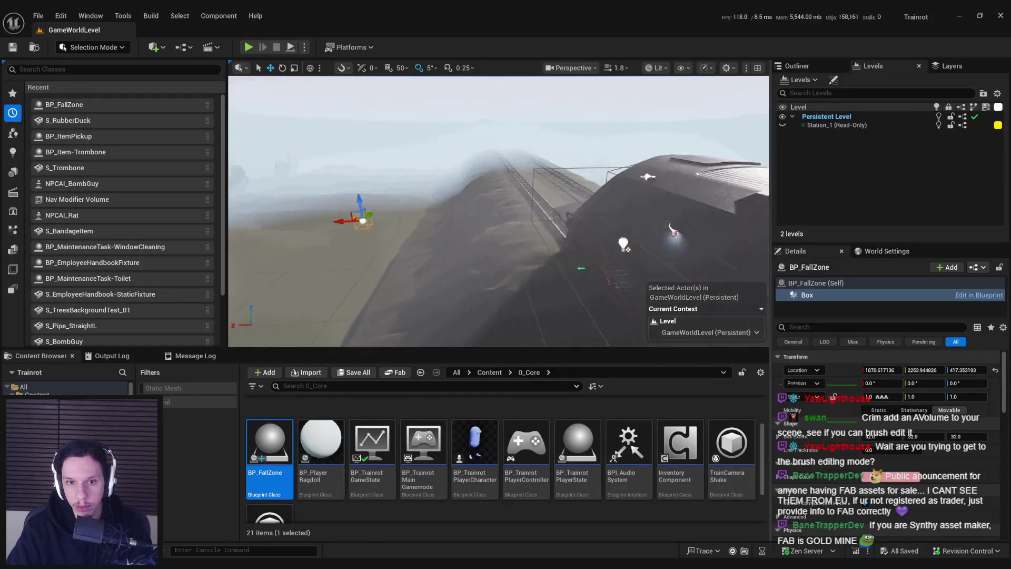
Step: Scale the fall zone box wider, move it toward the train and save the level
{"action": "key", "text": "r"}
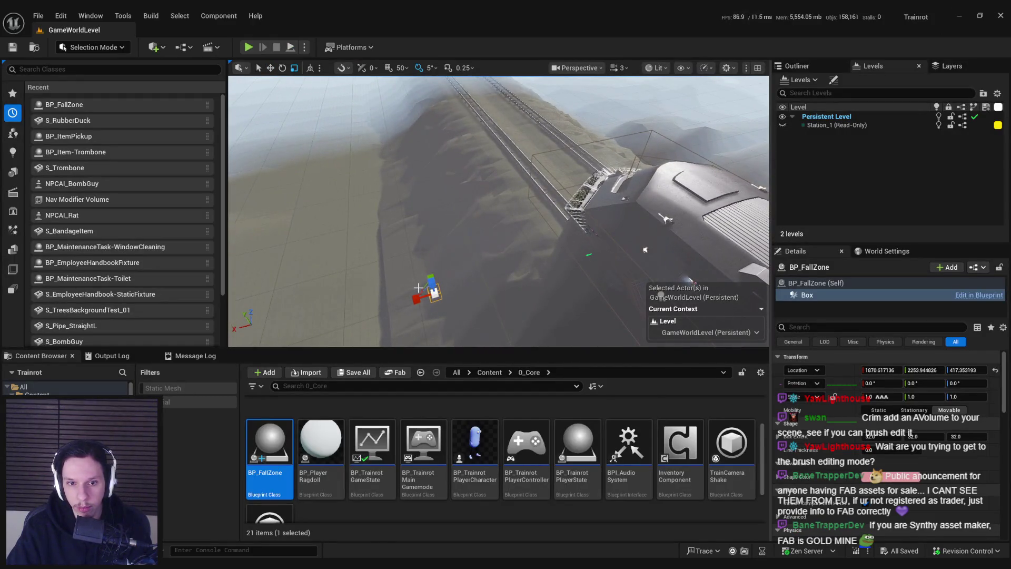
{"action": "mouse_move", "coordinate": [422, 291]}
{"action": "left_mouse_down"}
{"action": "mouse_move", "coordinate": [429, 296]}
{"action": "mouse_move", "coordinate": [409, 278]}
{"action": "mouse_move", "coordinate": [424, 227]}
{"action": "left_mouse_up"}
{"action": "key", "text": "w"}
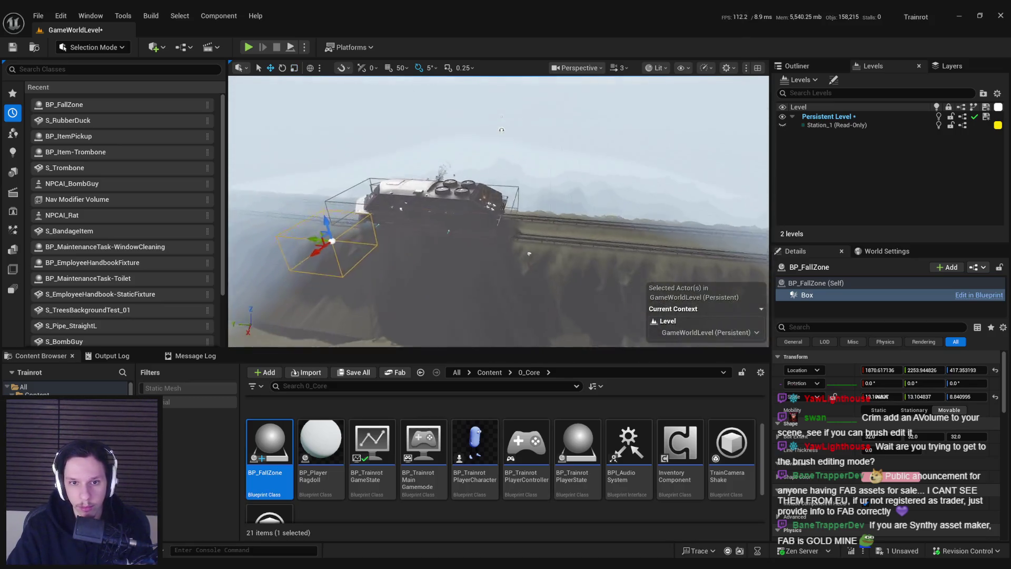
{"action": "mouse_move", "coordinate": [434, 274]}
{"action": "left_mouse_down"}
{"action": "mouse_move", "coordinate": [451, 261]}
{"action": "mouse_move", "coordinate": [451, 232]}
{"action": "left_mouse_up"}
{"action": "key", "text": "f"}
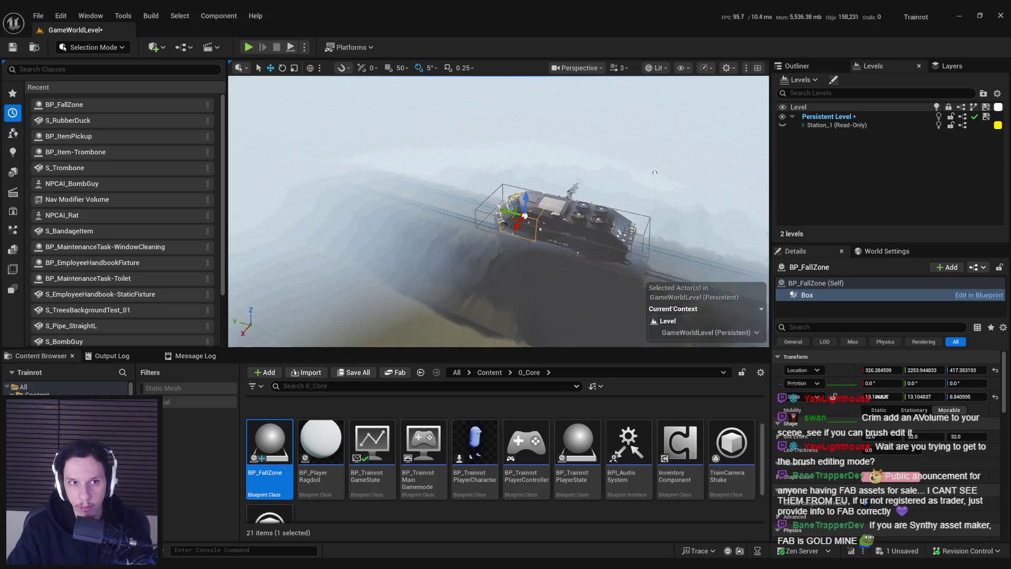
{"action": "key", "text": "ctrl+s"}
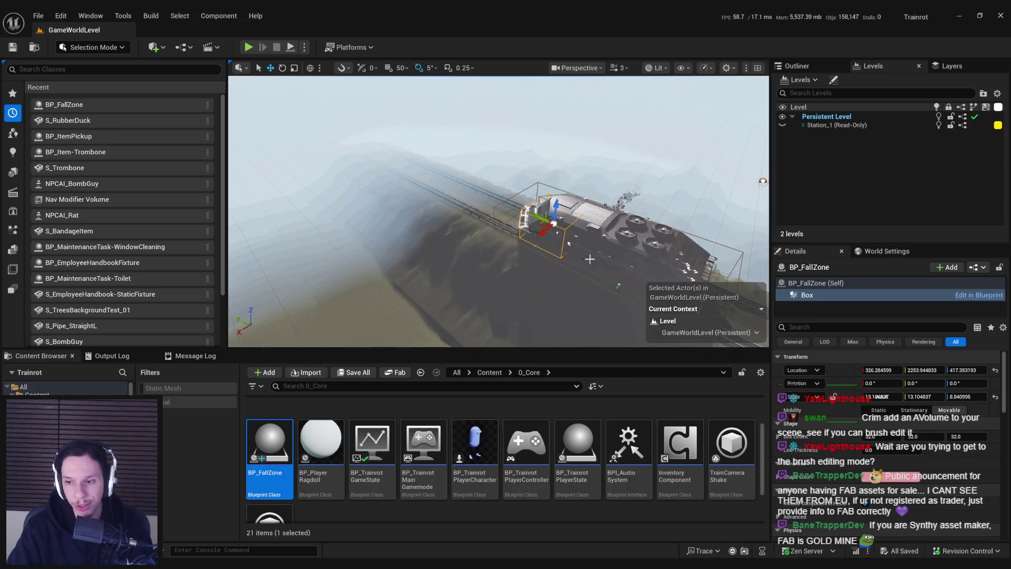
Step: Raise the fall zone box, then lower it slightly, saving the level
{"action": "mouse_move", "coordinate": [541, 195]}
{"action": "left_mouse_down"}
{"action": "mouse_move", "coordinate": [532, 161]}
{"action": "mouse_move", "coordinate": [537, 195]}
{"action": "mouse_move", "coordinate": [547, 152]}
{"action": "mouse_move", "coordinate": [534, 112]}
{"action": "left_mouse_up"}
{"action": "key", "text": "ctrl+s"}
{"action": "left_click", "coordinate": [14, 135]}
{"action": "scroll", "coordinate": [461, 185], "scroll_direction": "up", "scroll_amount": 3}
{"action": "key", "text": "ctrl+s"}
{"action": "scroll", "coordinate": [462, 185], "scroll_direction": "down", "scroll_amount": 3}
{"action": "mouse_move", "coordinate": [509, 139]}
{"action": "left_mouse_down"}
{"action": "mouse_move", "coordinate": [503, 180]}
{"action": "mouse_move", "coordinate": [424, 219]}
{"action": "mouse_move", "coordinate": [442, 289]}
{"action": "mouse_move", "coordinate": [610, 293]}
{"action": "mouse_move", "coordinate": [590, 325]}
{"action": "mouse_move", "coordinate": [280, 196]}
{"action": "left_mouse_up"}
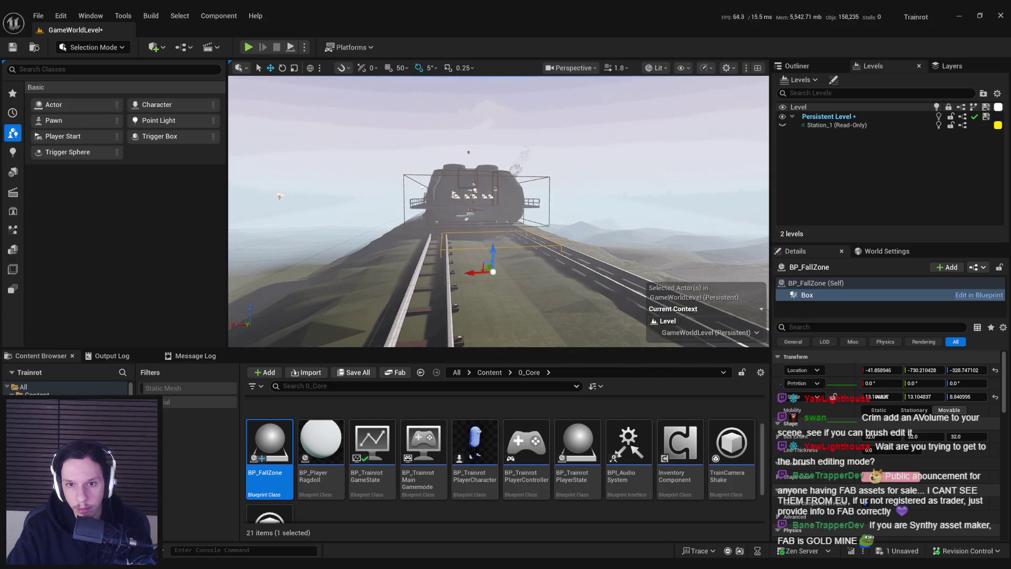
Step: Shift the box along the track and stretch it to a Y scale of about 340.8, then save
{"action": "key", "text": "r"}
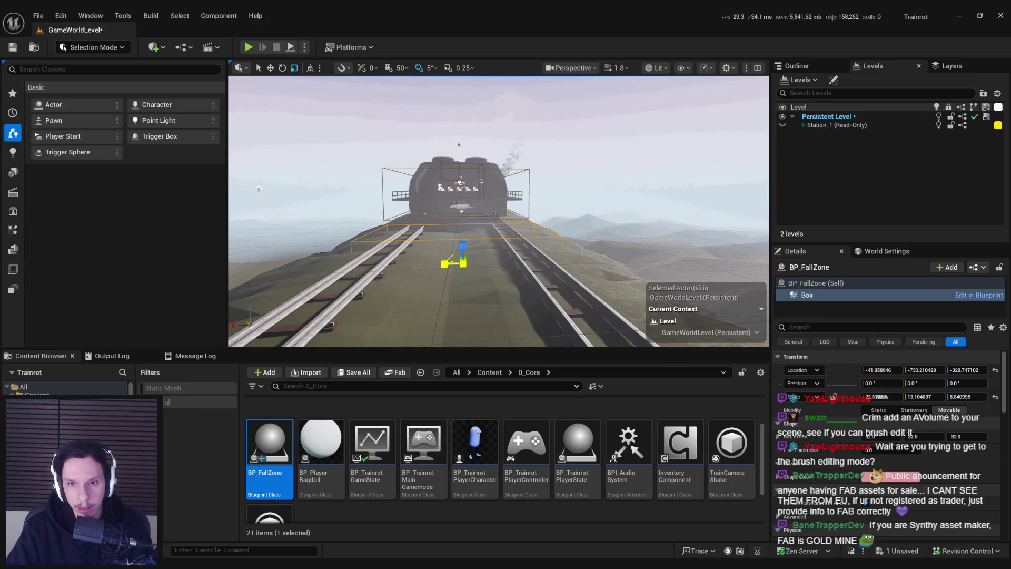
{"action": "left_click_drag", "start_coordinate": [434, 268], "coordinate": [420, 241]}
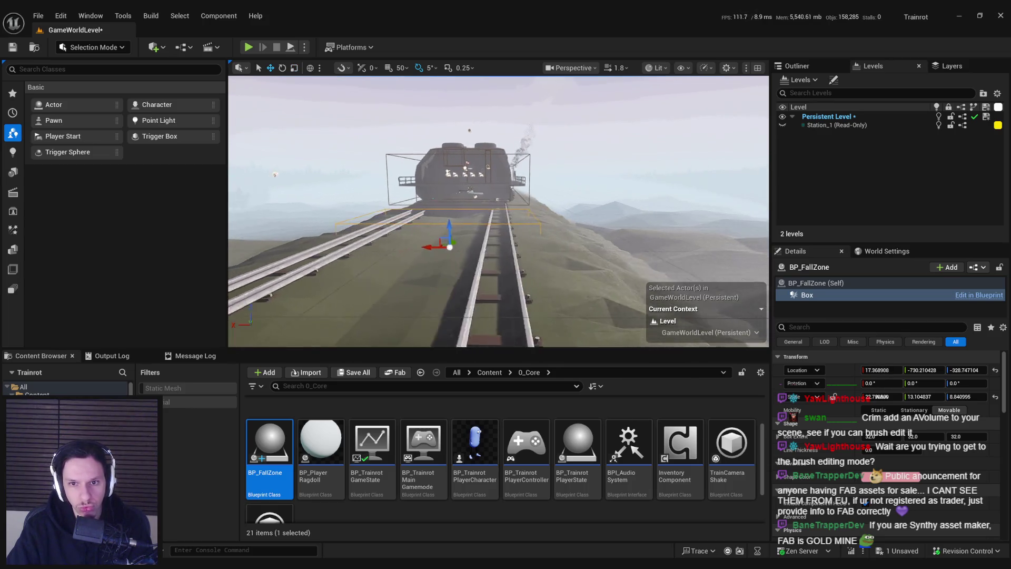
{"action": "key", "text": "r"}
{"action": "key", "text": "f"}
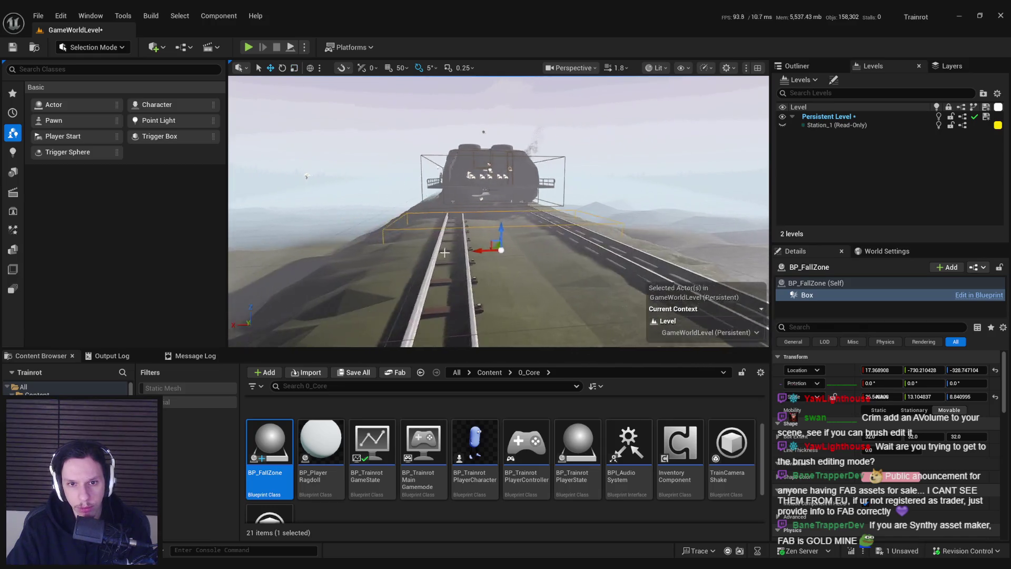
{"action": "key", "text": "w"}
{"action": "mouse_move", "coordinate": [514, 234]}
{"action": "left_mouse_down"}
{"action": "mouse_move", "coordinate": [381, 240]}
{"action": "mouse_move", "coordinate": [538, 223]}
{"action": "mouse_move", "coordinate": [510, 219]}
{"action": "left_mouse_up"}
{"action": "key", "text": "r"}
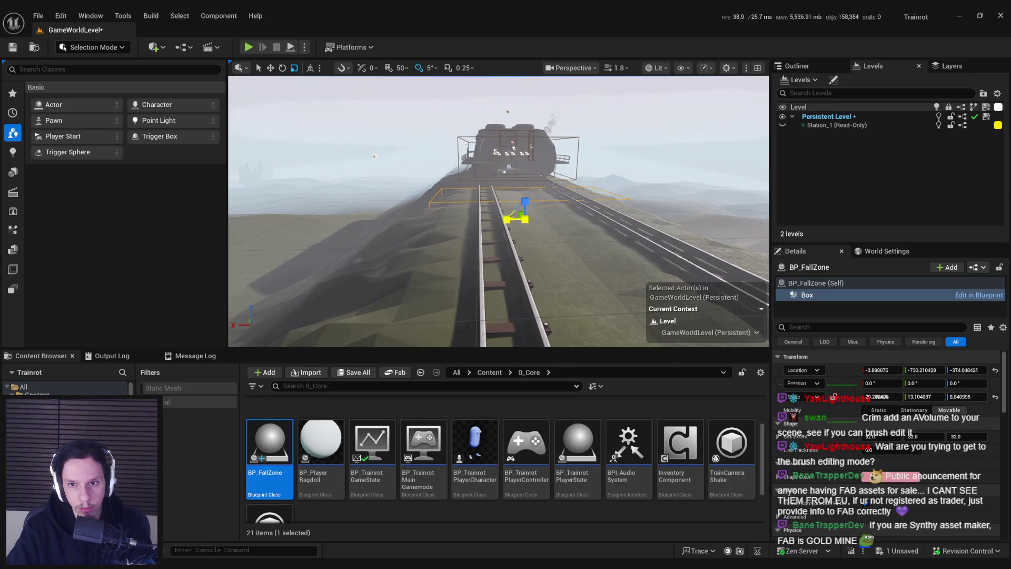
{"action": "scroll", "coordinate": [422, 215], "scroll_direction": "down", "scroll_amount": 10}
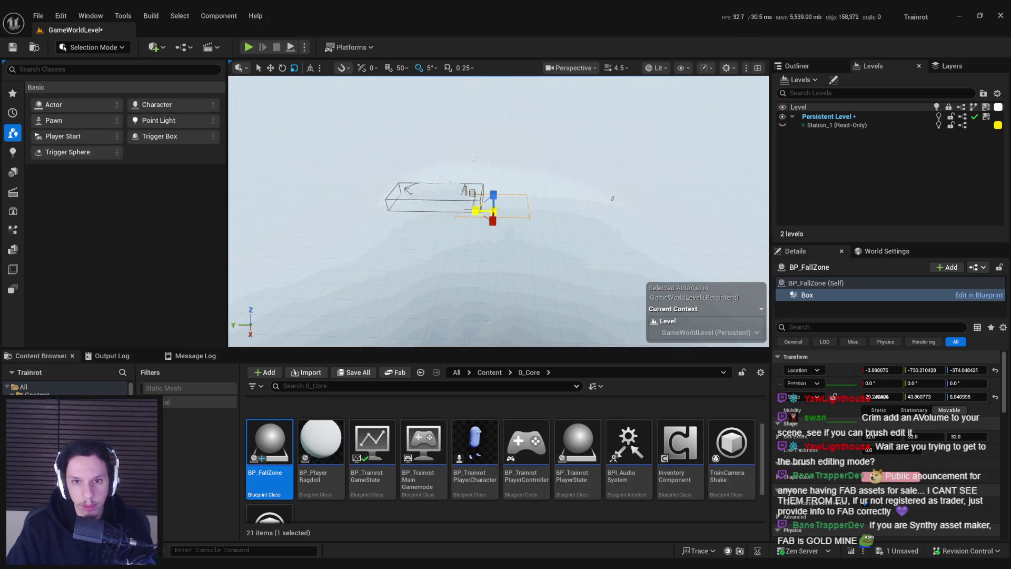
{"action": "left_click_drag", "start_coordinate": [475, 210], "coordinate": [448, 213]}
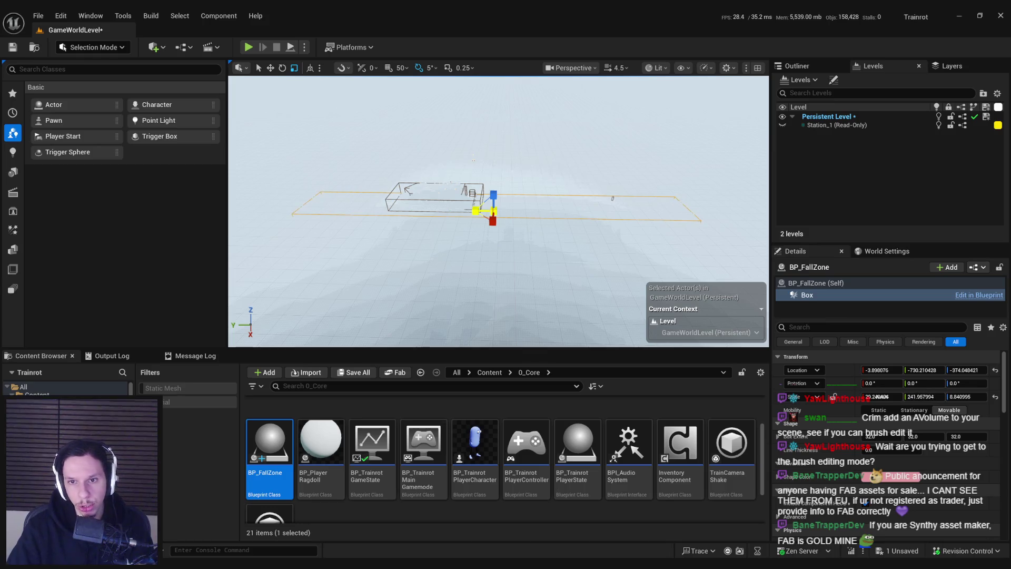
{"action": "key", "text": "ctrl+s"}
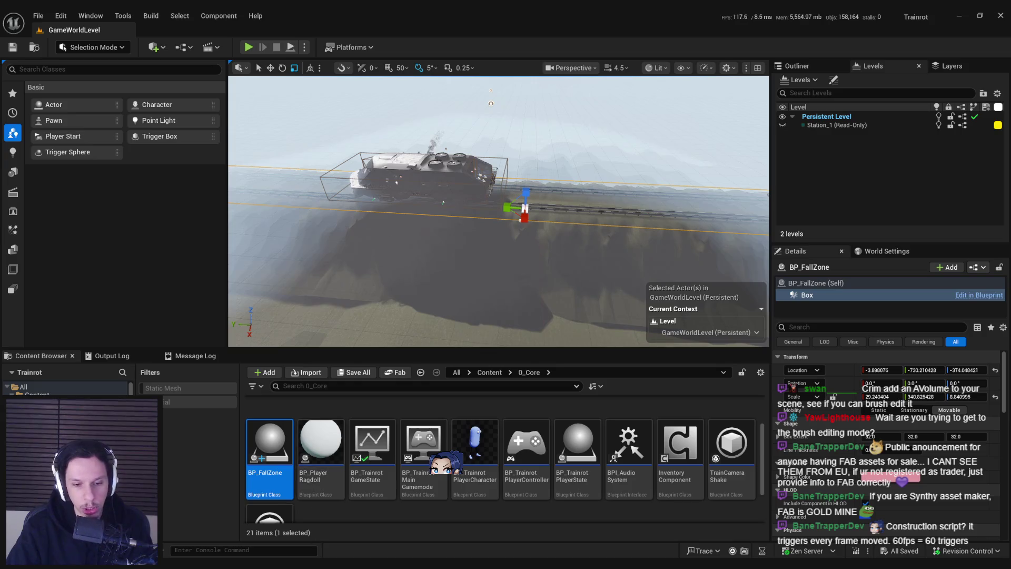
{"action": "double_click", "coordinate": [269, 464]}
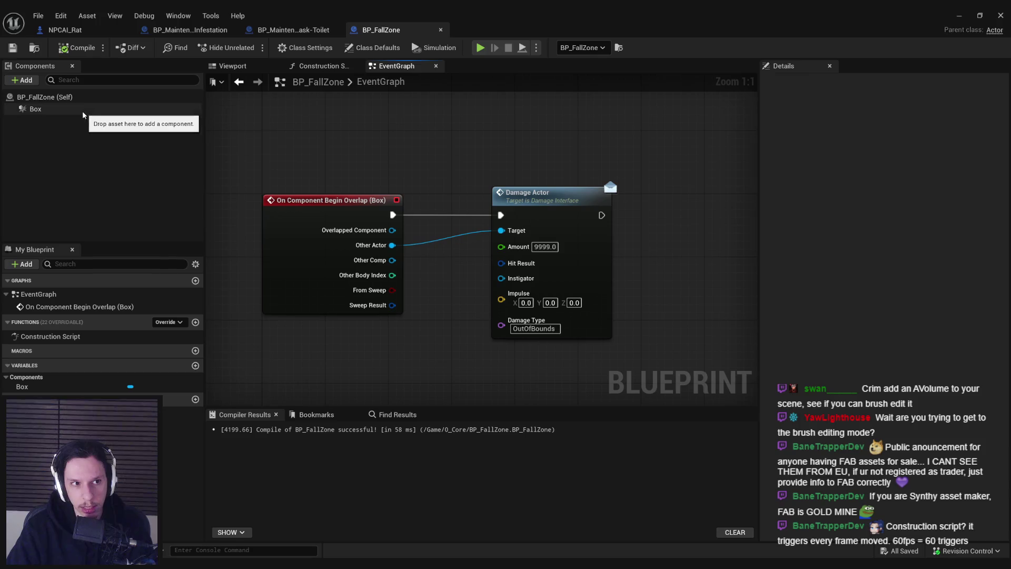
Step: Turn off Run Construction Script on Drag in BP_FallZone's Class Settings and recompile
{"action": "left_click", "coordinate": [364, 48]}
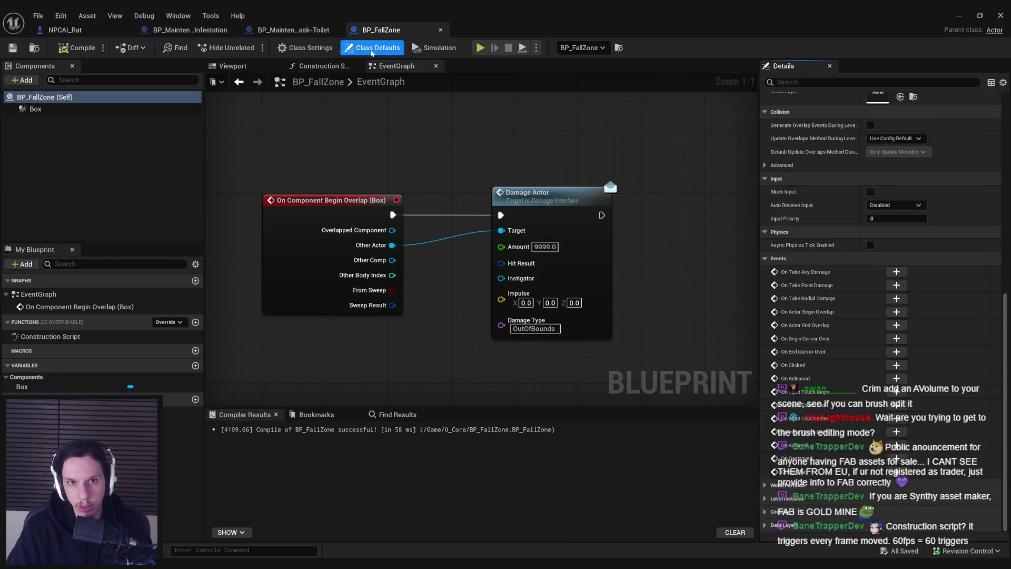
{"action": "scroll", "coordinate": [1007, 241], "scroll_direction": "down", "scroll_amount": 5}
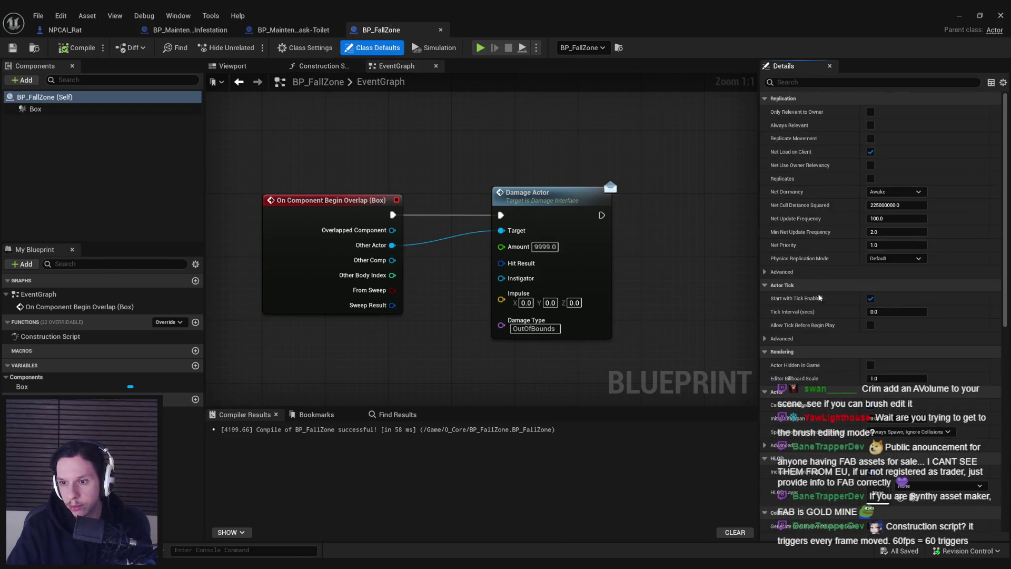
{"action": "scroll", "coordinate": [805, 316], "scroll_direction": "up", "scroll_amount": 3}
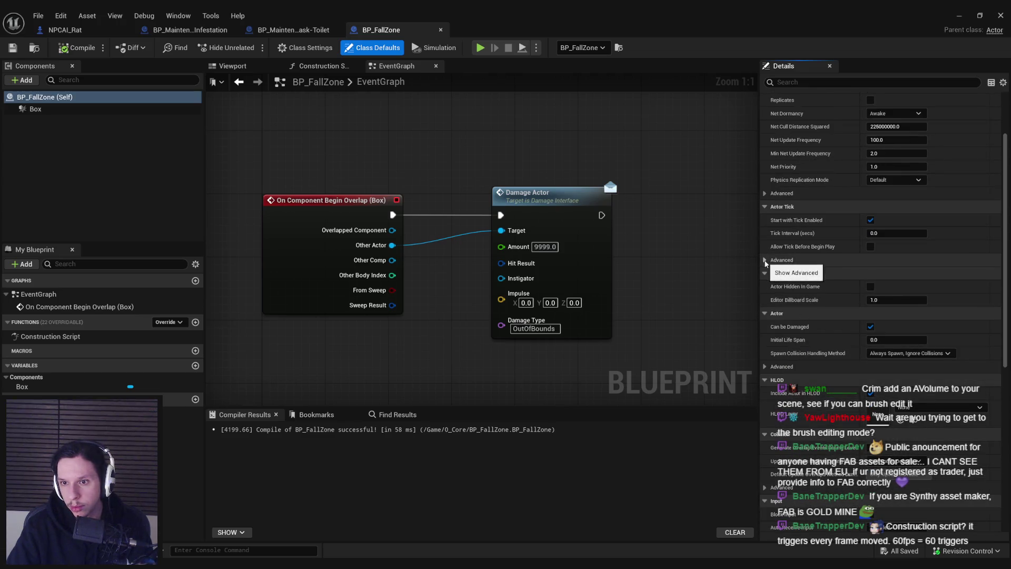
{"action": "left_click", "coordinate": [305, 47]}
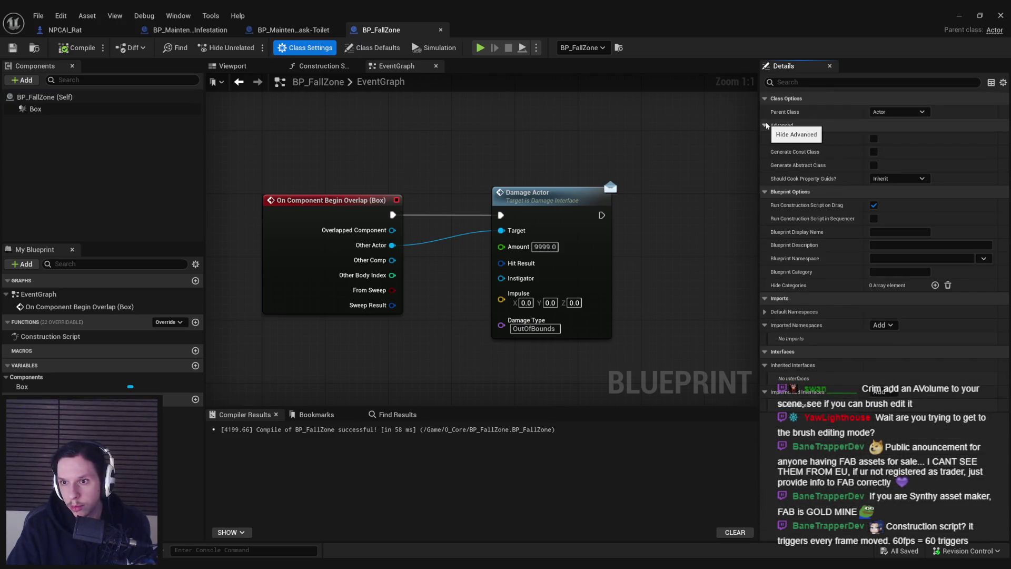
{"action": "left_click", "coordinate": [875, 152]}
{"action": "left_click", "coordinate": [78, 48]}
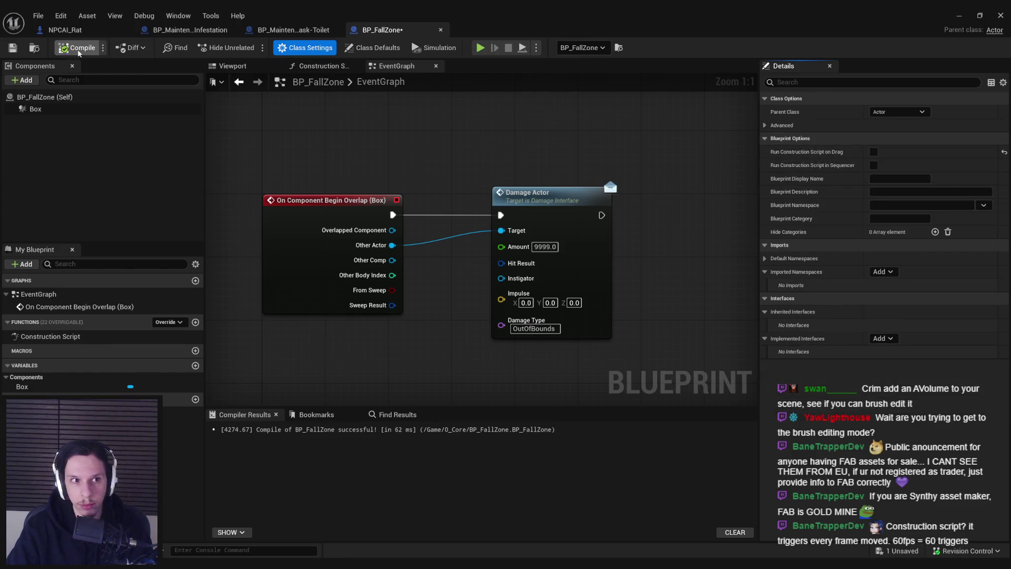
{"action": "left_click", "coordinate": [321, 66]}
{"action": "left_click", "coordinate": [410, 68]}
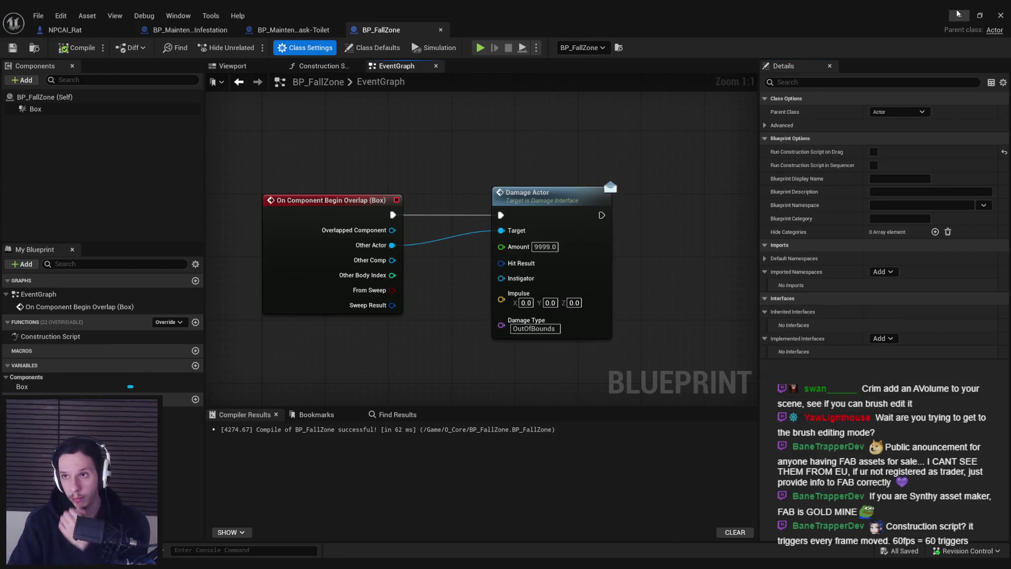
{"action": "left_click", "coordinate": [959, 15]}
{"action": "left_click_drag", "start_coordinate": [507, 220], "coordinate": [490, 231]}
Step: Scale BP_FallZone further in Y so it stretches farther along the track
{"action": "key", "text": "w"}
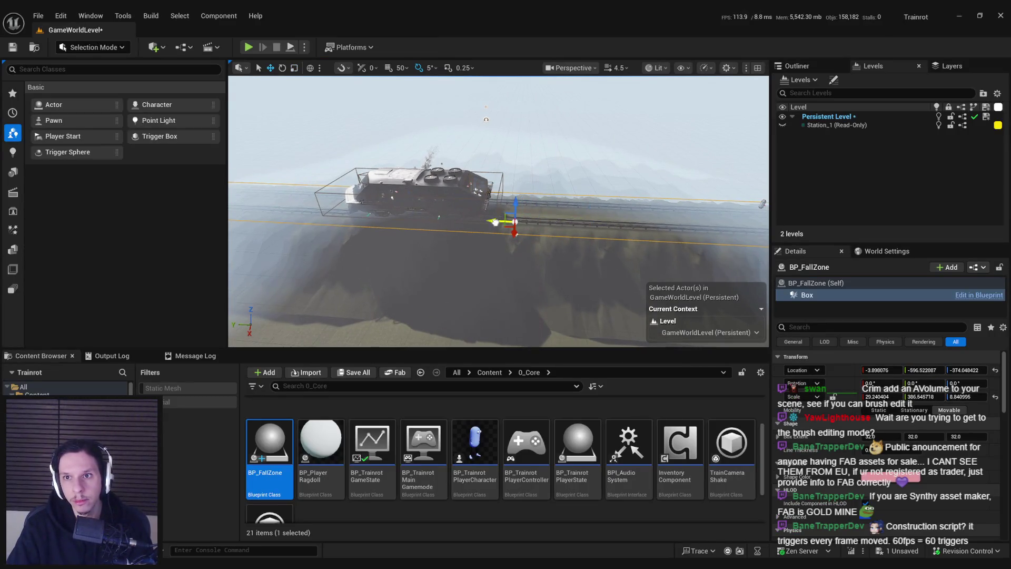
{"action": "key", "text": "r"}
{"action": "left_click_drag", "start_coordinate": [493, 228], "coordinate": [503, 224]}
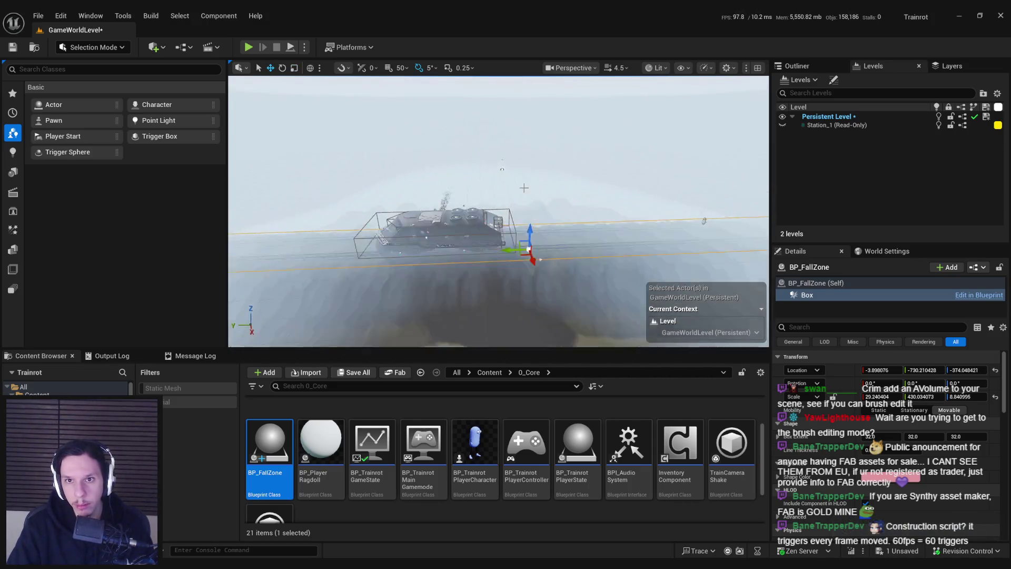
{"action": "key", "text": "w"}
Step: Inspect the scene in Player Collision and Visibility Collision view modes, then return to Lit
{"action": "left_click", "coordinate": [682, 68]}
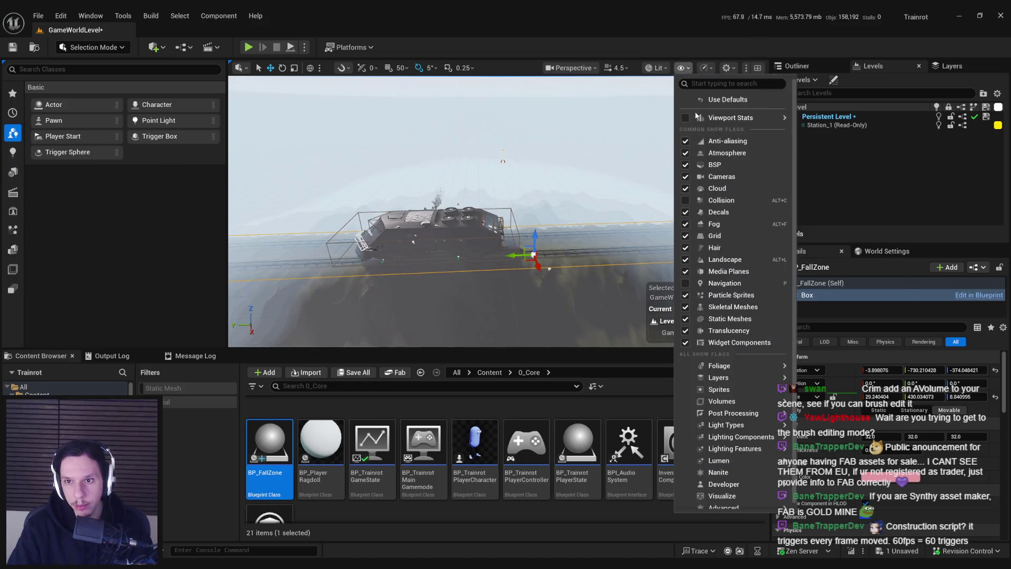
{"action": "left_click", "coordinate": [656, 68]}
{"action": "left_click", "coordinate": [694, 183]}
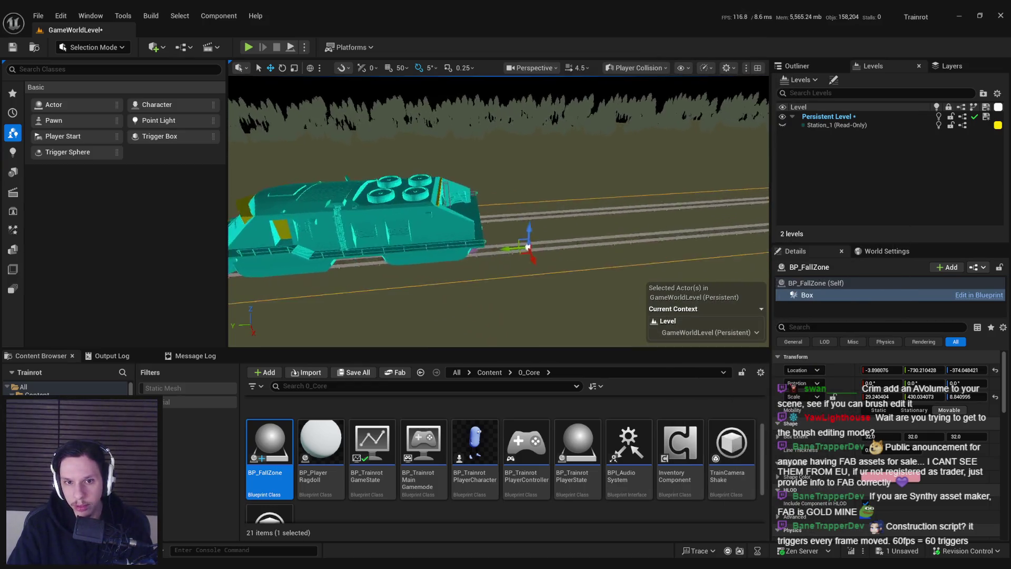
{"action": "left_click_drag", "start_coordinate": [647, 220], "coordinate": [647, 221]}
{"action": "key", "text": "s"}
{"action": "scroll", "coordinate": [646, 220], "scroll_direction": "down", "scroll_amount": 2}
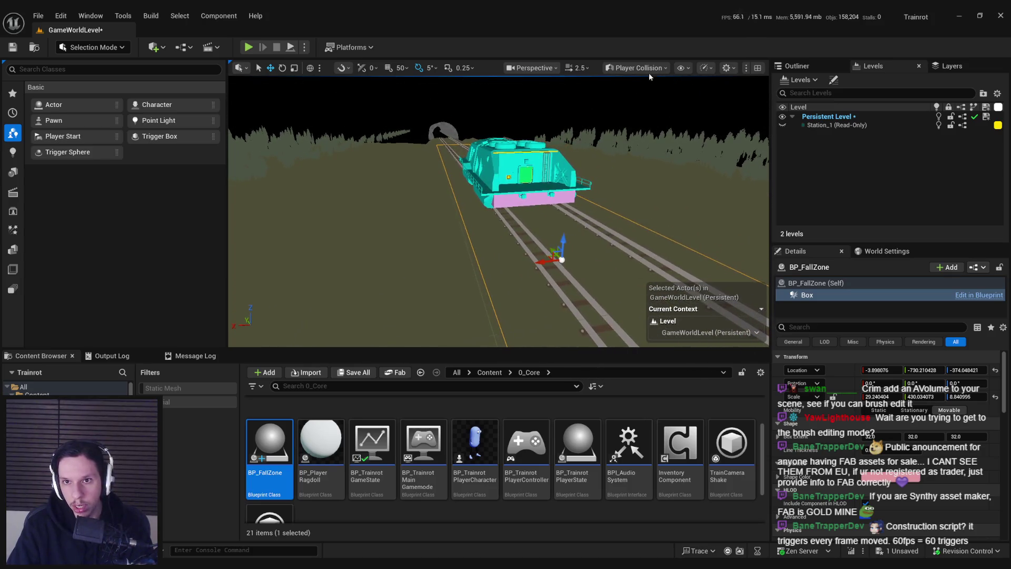
{"action": "left_click", "coordinate": [637, 67]}
{"action": "left_click", "coordinate": [659, 193]}
{"action": "left_click", "coordinate": [635, 67]}
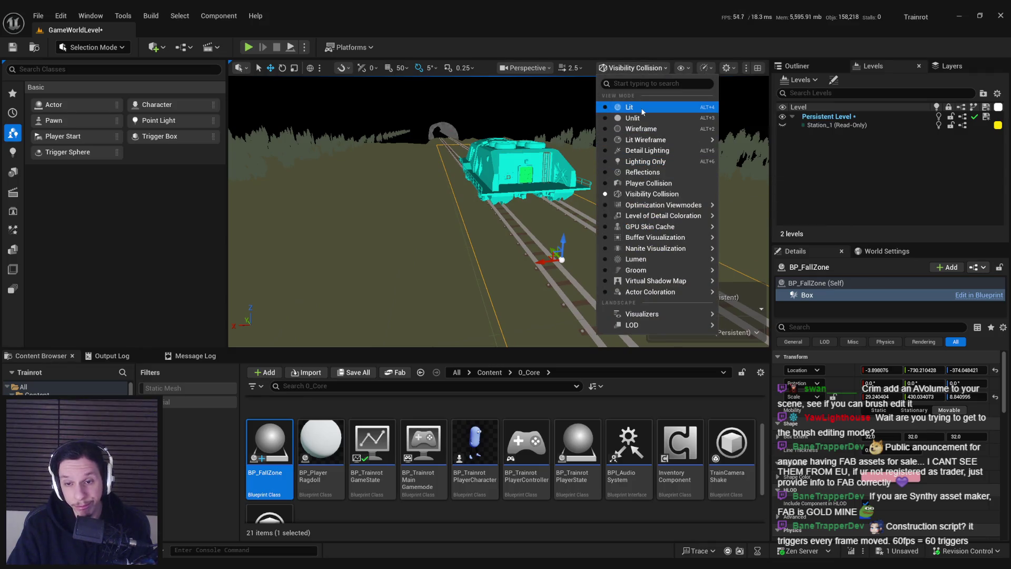
{"action": "left_click", "coordinate": [642, 108]}
Step: Alt-drag the Box to duplicate it as Box1 along X and tilt it toward -35° down the hillside
{"action": "key", "text": "s"}
{"action": "key", "text": "r"}
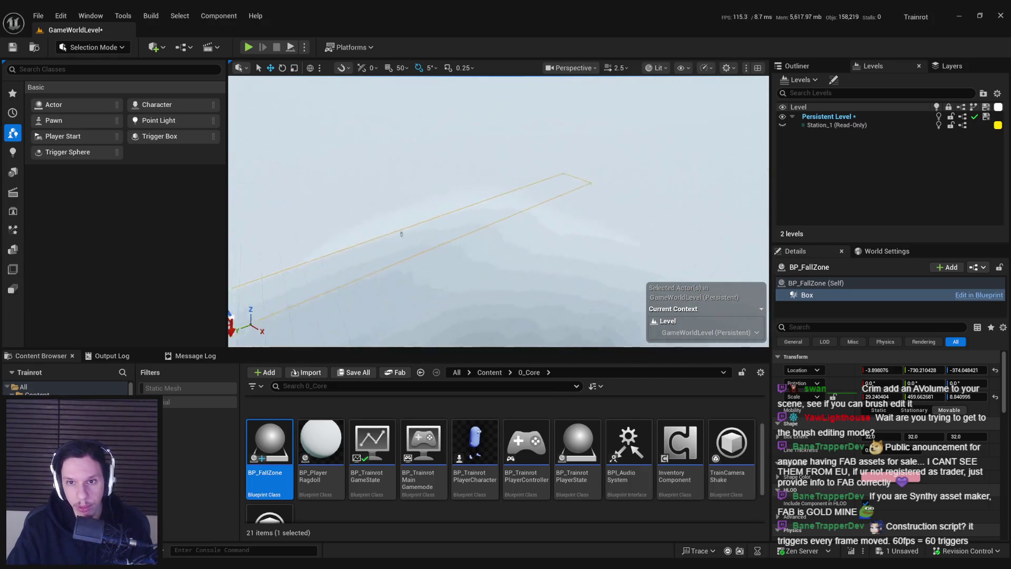
{"action": "key", "text": "w"}
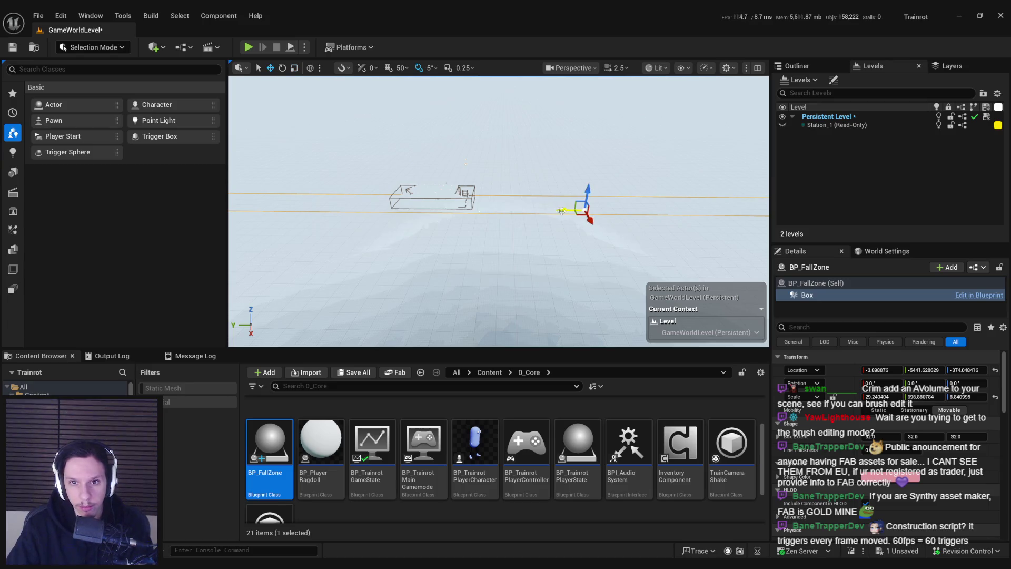
{"action": "mouse_move", "coordinate": [671, 217]}
{"action": "left_mouse_down"}
{"action": "mouse_move", "coordinate": [633, 218]}
{"action": "mouse_move", "coordinate": [624, 237]}
{"action": "mouse_move", "coordinate": [608, 224]}
{"action": "mouse_move", "coordinate": [592, 239]}
{"action": "mouse_move", "coordinate": [696, 234]}
{"action": "left_mouse_up"}
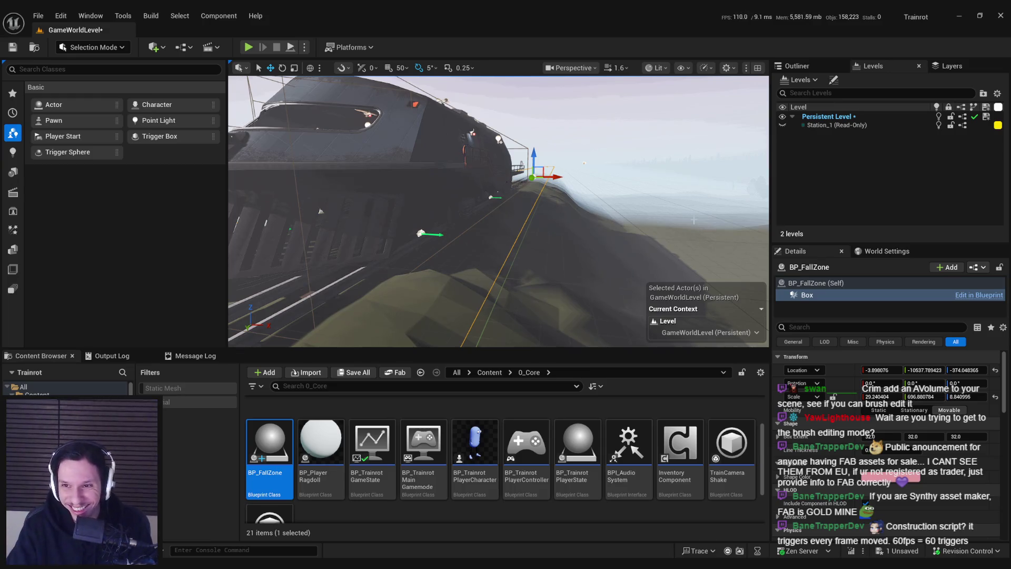
{"action": "left_click", "coordinate": [782, 126]}
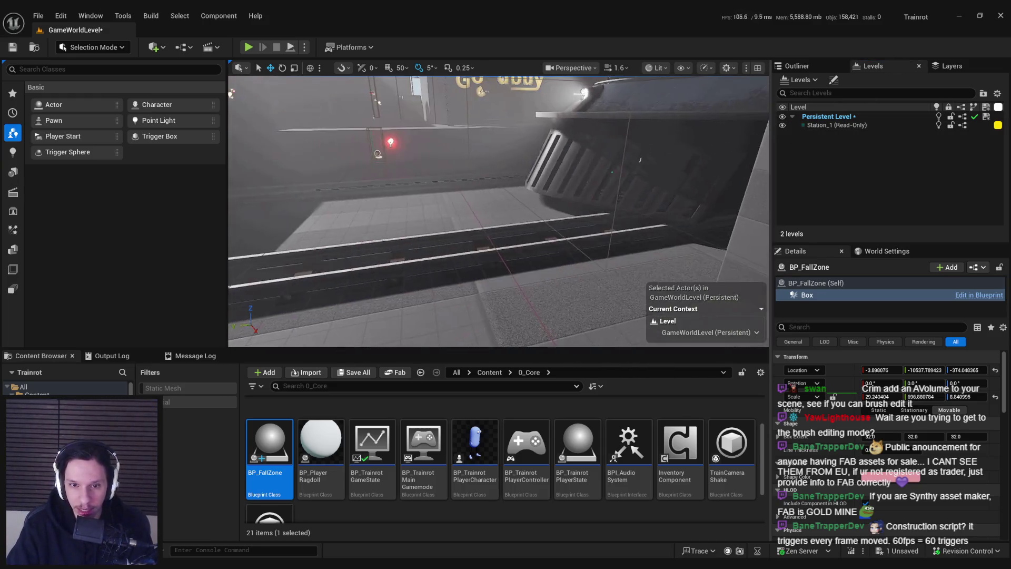
{"action": "mouse_move", "coordinate": [636, 142]}
{"action": "left_mouse_down"}
{"action": "mouse_move", "coordinate": [474, 174]}
{"action": "mouse_move", "coordinate": [484, 172]}
{"action": "left_mouse_up"}
{"action": "key", "text": "f"}
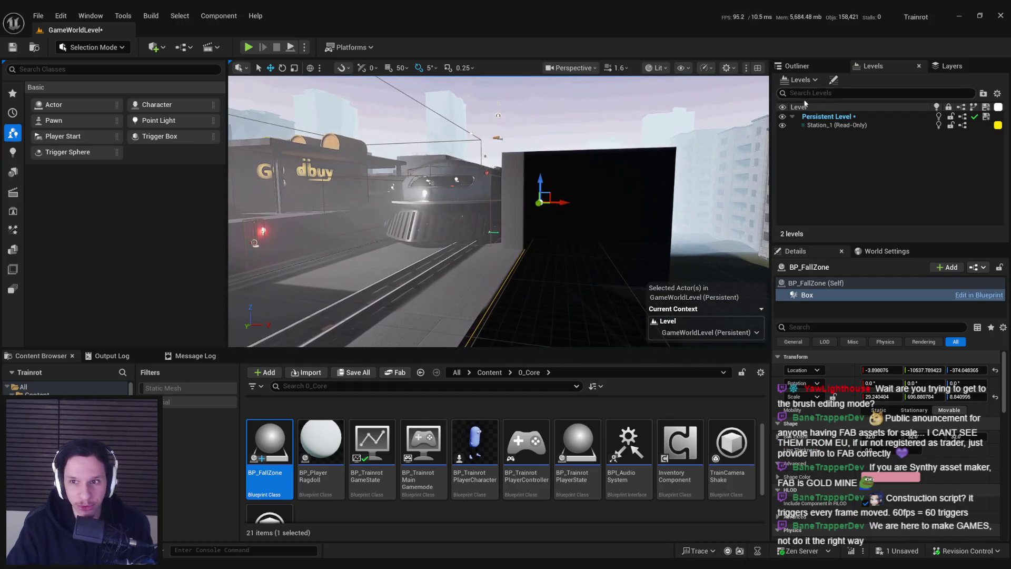
{"action": "left_click", "coordinate": [783, 126]}
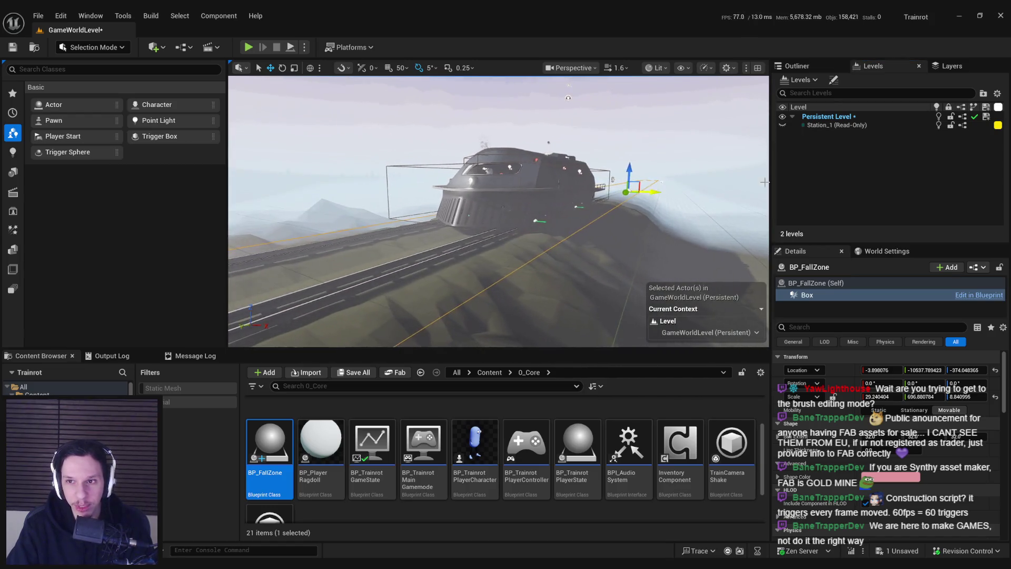
{"action": "mouse_move", "coordinate": [499, 211]}
{"action": "left_mouse_down"}
{"action": "mouse_move", "coordinate": [520, 179]}
{"action": "mouse_move", "coordinate": [494, 243]}
{"action": "left_mouse_up"}
{"action": "mouse_move", "coordinate": [507, 207]}
{"action": "left_mouse_down"}
{"action": "mouse_move", "coordinate": [555, 207]}
{"action": "mouse_move", "coordinate": [551, 219]}
{"action": "mouse_move", "coordinate": [563, 210]}
{"action": "mouse_move", "coordinate": [522, 229]}
{"action": "left_mouse_up"}
{"action": "key", "text": "e"}
Step: Bring the hillside into view and scale Box1 down along its X axis
{"action": "key", "text": "w"}
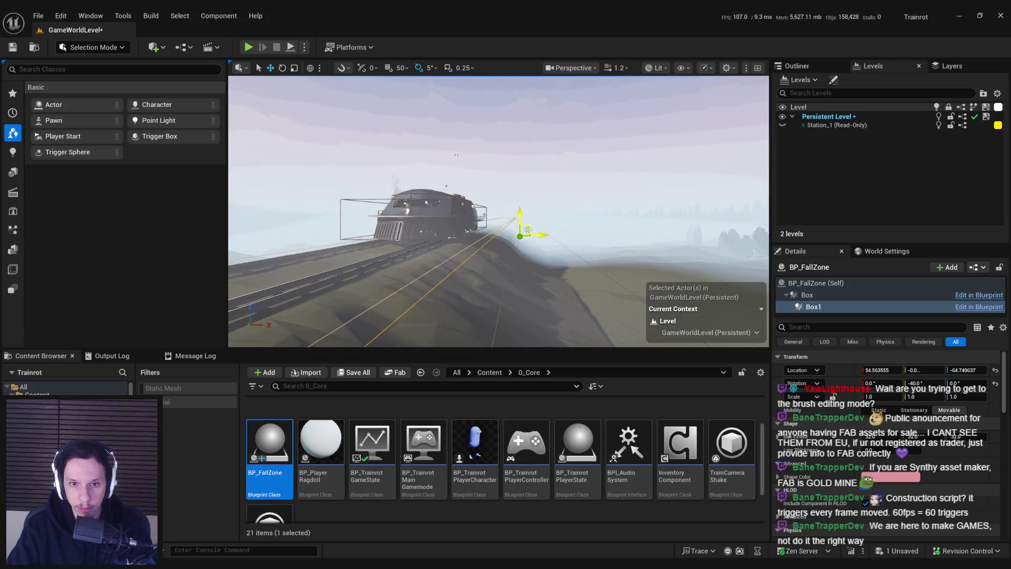
{"action": "scroll", "coordinate": [528, 227], "scroll_direction": "down", "scroll_amount": 2}
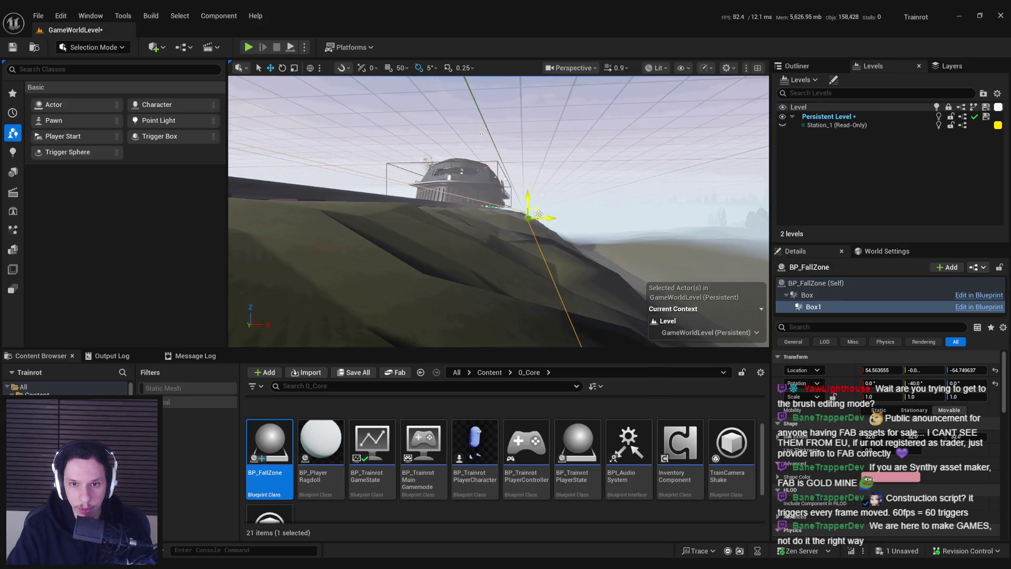
{"action": "left_click_drag", "start_coordinate": [533, 210], "coordinate": [520, 244]}
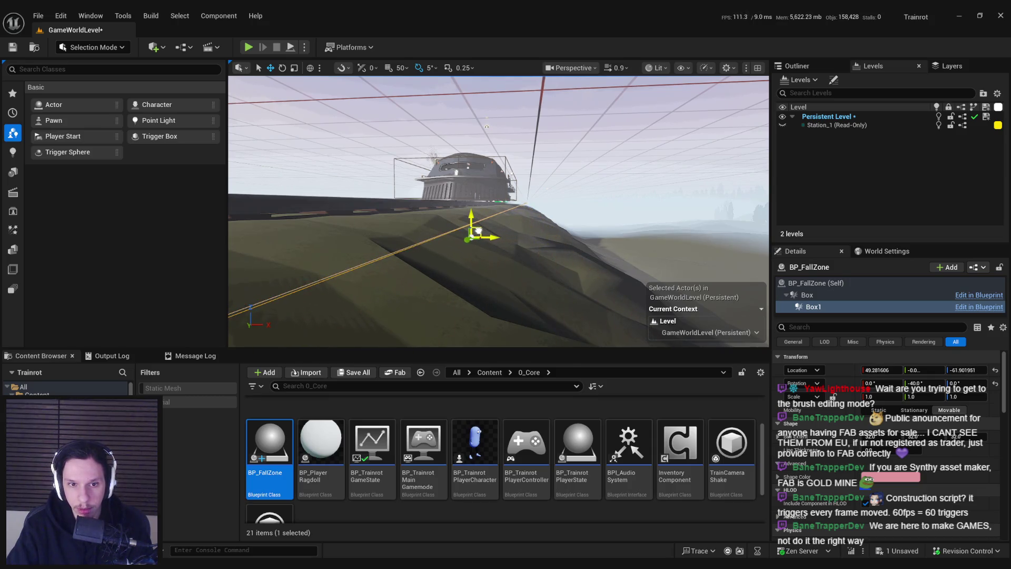
{"action": "mouse_move", "coordinate": [489, 230]}
{"action": "left_mouse_down"}
{"action": "mouse_move", "coordinate": [528, 211]}
{"action": "mouse_move", "coordinate": [503, 223]}
{"action": "left_mouse_up"}
{"action": "scroll", "coordinate": [511, 219], "scroll_direction": "down", "scroll_amount": 3}
{"action": "left_click_drag", "start_coordinate": [544, 250], "coordinate": [545, 250]}
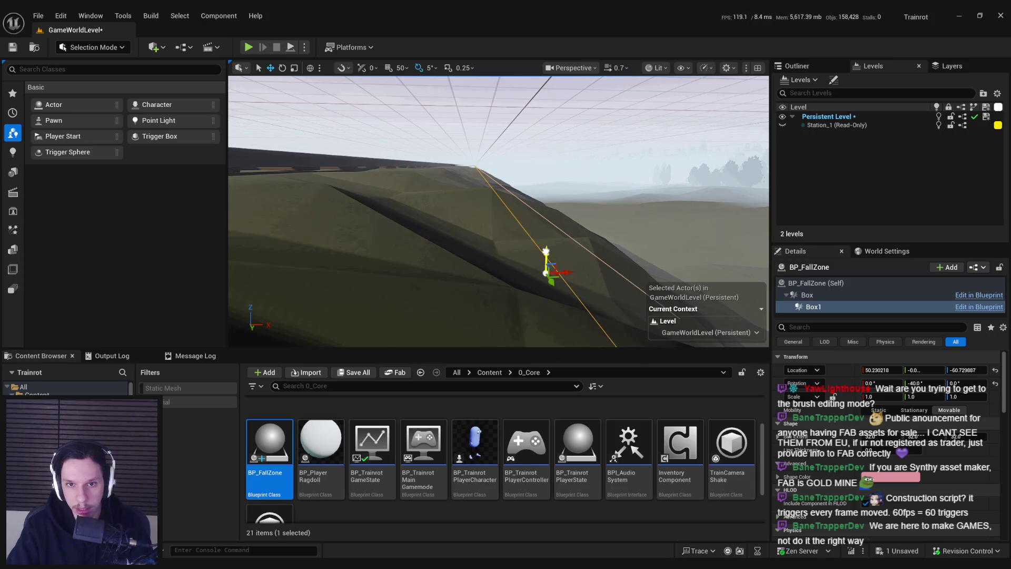
{"action": "left_click_drag", "start_coordinate": [568, 269], "coordinate": [568, 269]}
{"action": "scroll", "coordinate": [568, 269], "scroll_direction": "up", "scroll_amount": 3}
{"action": "scroll", "coordinate": [568, 269], "scroll_direction": "down", "scroll_amount": 2}
{"action": "left_click_drag", "start_coordinate": [505, 217], "coordinate": [506, 217]}
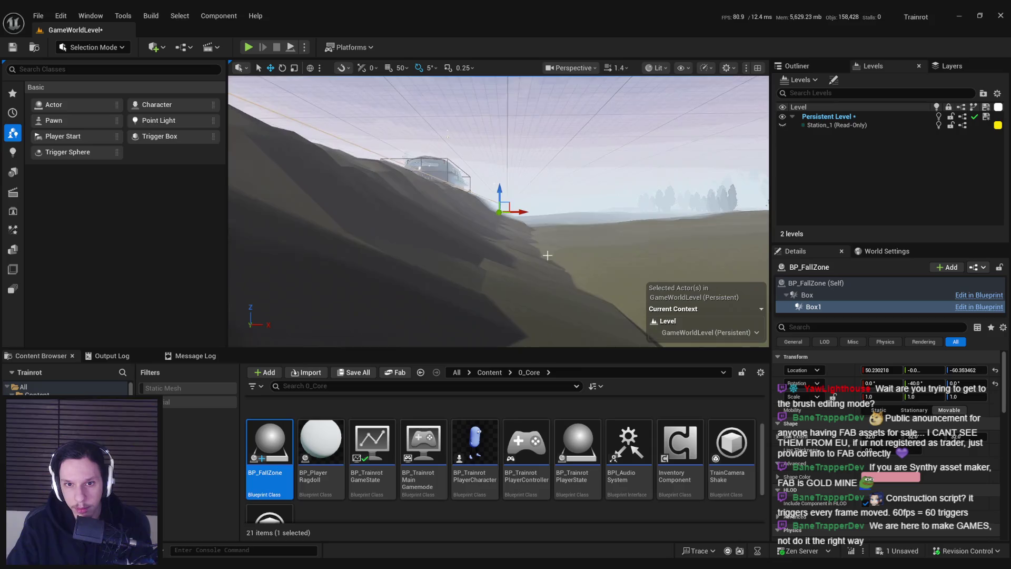
{"action": "key", "text": "r"}
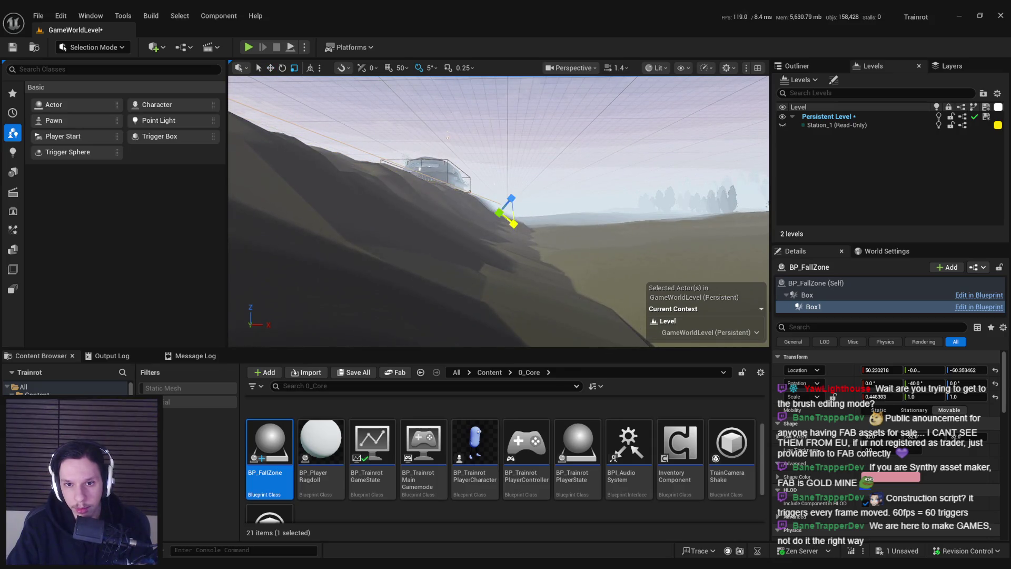
{"action": "left_click_drag", "start_coordinate": [514, 224], "coordinate": [516, 225]}
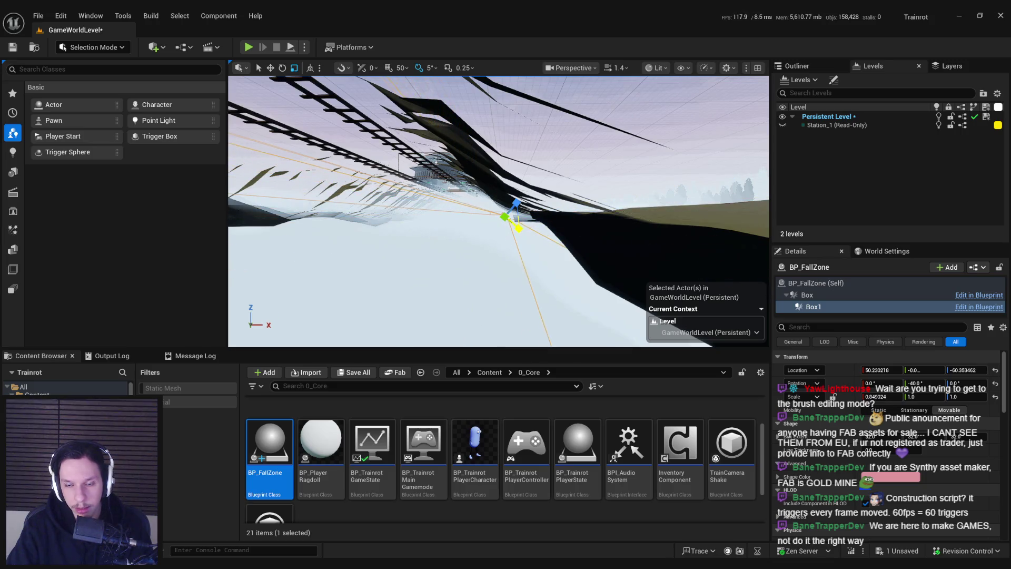
Step: Lower Box1 in Z and shift it slightly along X to fit the slope
{"action": "mouse_move", "coordinate": [508, 190]}
{"action": "left_mouse_down"}
{"action": "mouse_move", "coordinate": [504, 199]}
{"action": "mouse_move", "coordinate": [546, 210]}
{"action": "left_mouse_up"}
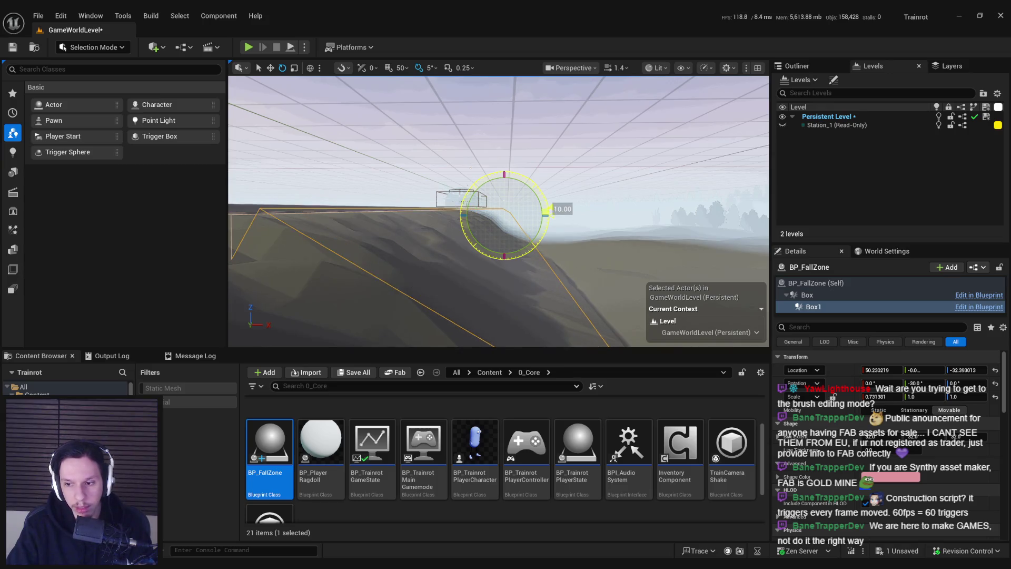
{"action": "key", "text": "w"}
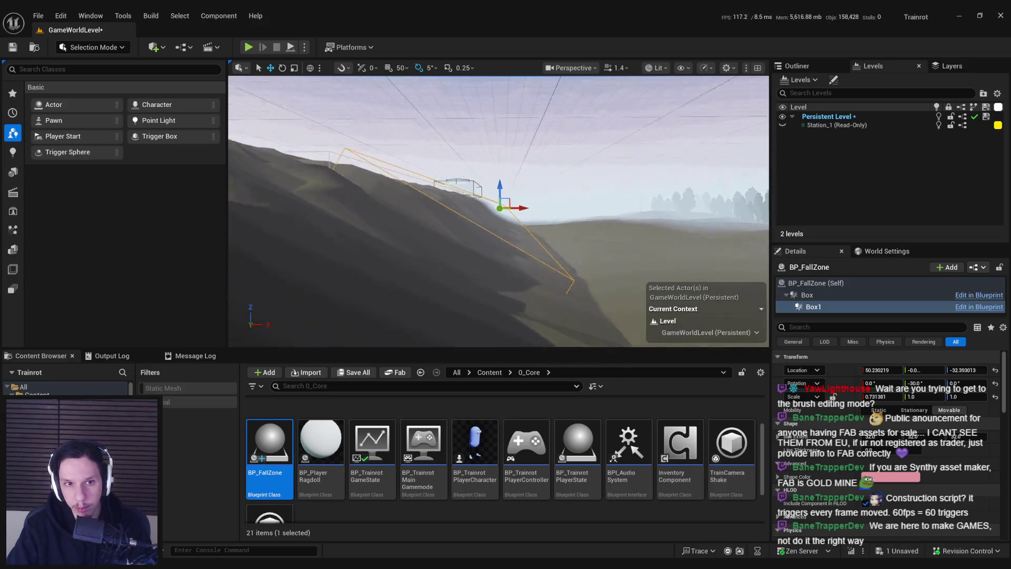
{"action": "left_click_drag", "start_coordinate": [506, 200], "coordinate": [509, 196]}
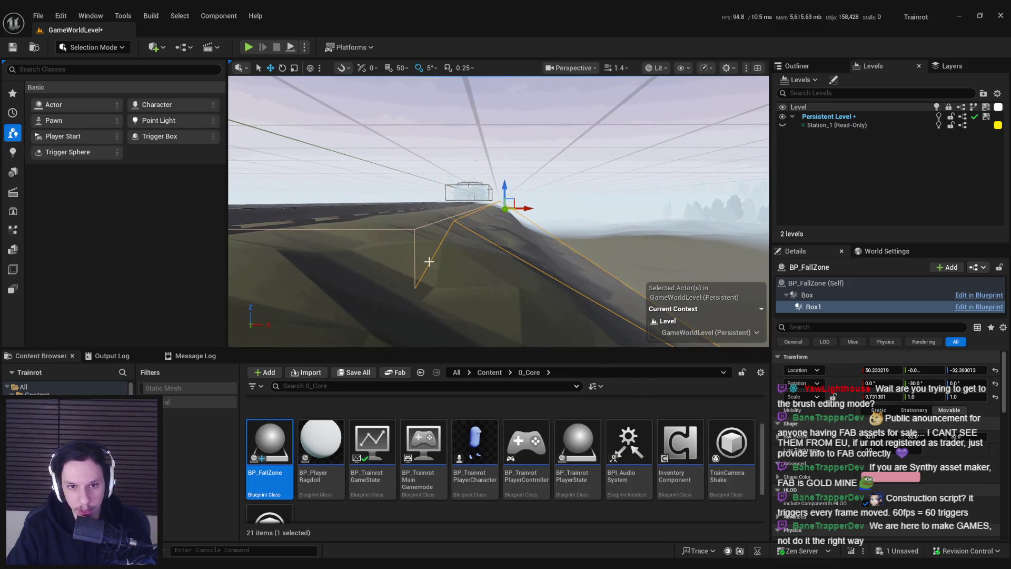
{"action": "mouse_move", "coordinate": [418, 283]}
{"action": "left_mouse_down"}
{"action": "mouse_move", "coordinate": [387, 288]}
{"action": "mouse_move", "coordinate": [491, 201]}
{"action": "left_mouse_up"}
{"action": "key", "text": "r"}
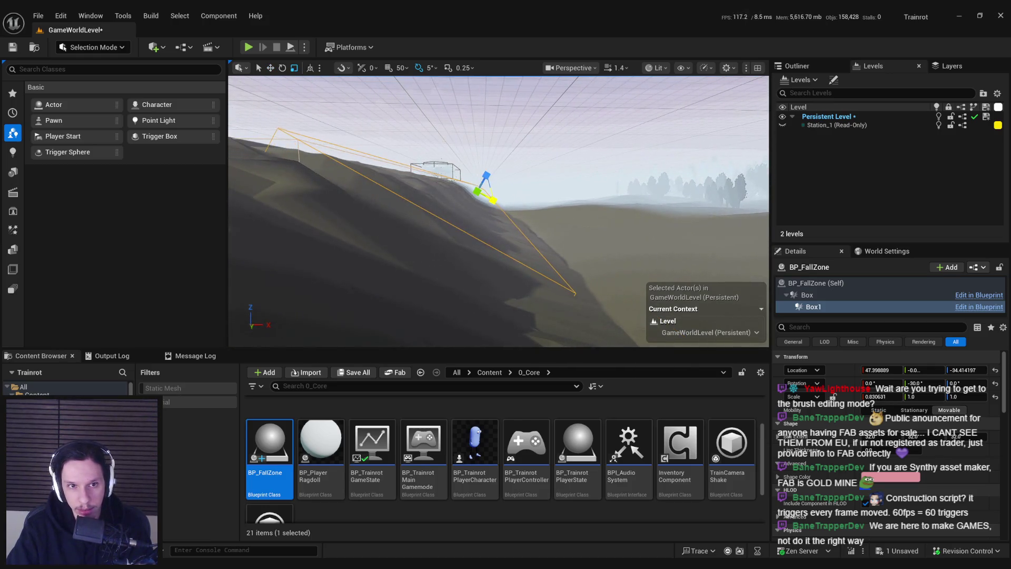
{"action": "left_click_drag", "start_coordinate": [426, 224], "coordinate": [388, 183]}
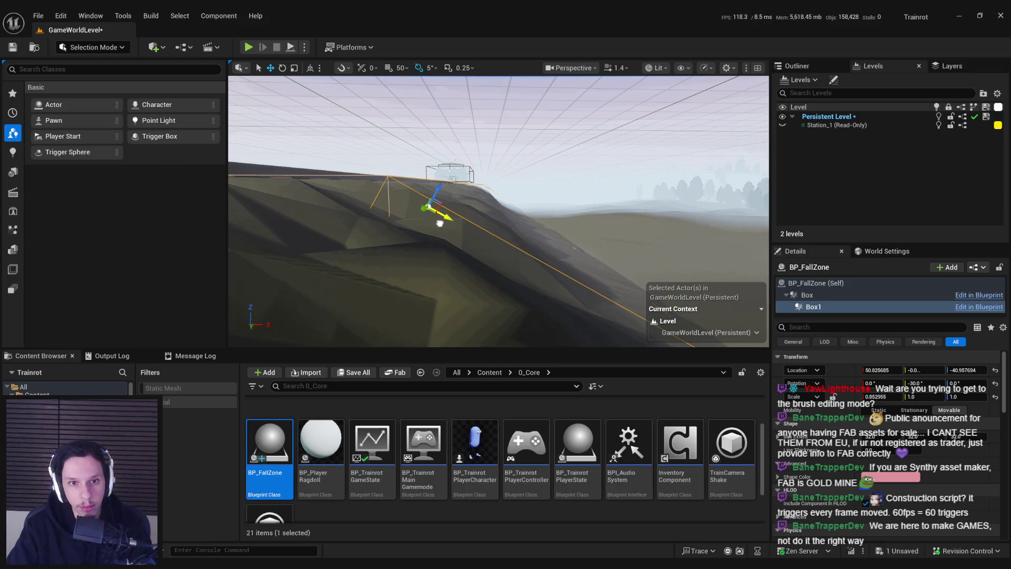
{"action": "left_click_drag", "start_coordinate": [447, 221], "coordinate": [420, 214]}
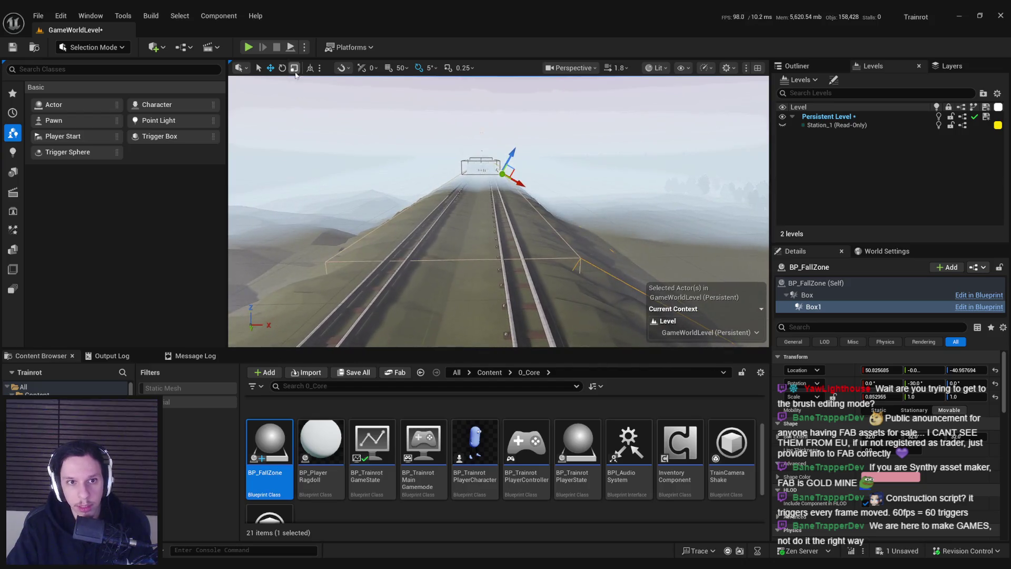
Step: Tilt the second box to 30° and slide it along X onto the slope
{"action": "mouse_move", "coordinate": [440, 139]}
{"action": "left_mouse_down"}
{"action": "mouse_move", "coordinate": [535, 169]}
{"action": "mouse_move", "coordinate": [516, 153]}
{"action": "mouse_move", "coordinate": [527, 161]}
{"action": "left_mouse_up"}
{"action": "key", "text": "e"}
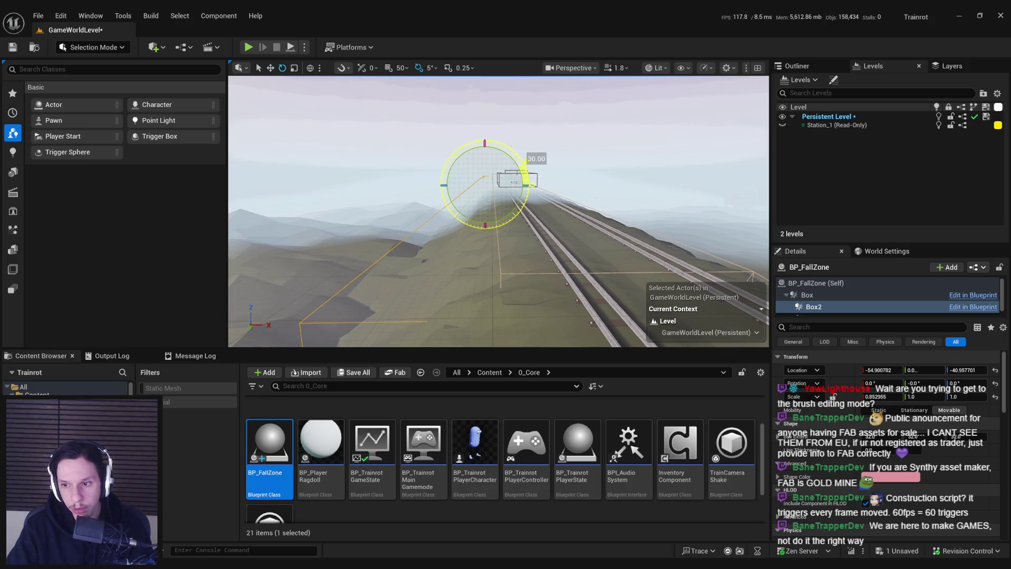
{"action": "key", "text": "w"}
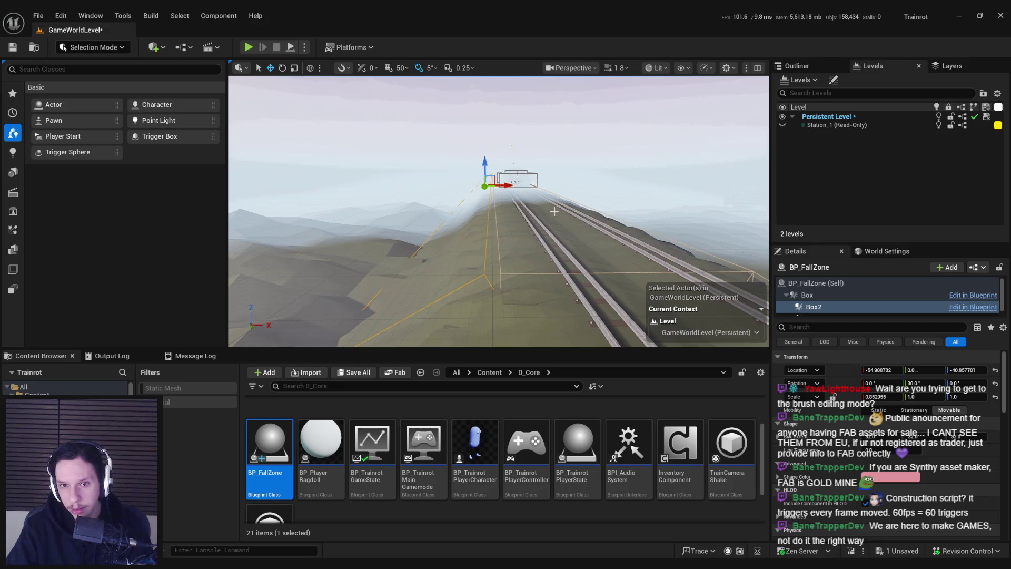
{"action": "scroll", "coordinate": [494, 226], "scroll_direction": "down", "scroll_amount": 1}
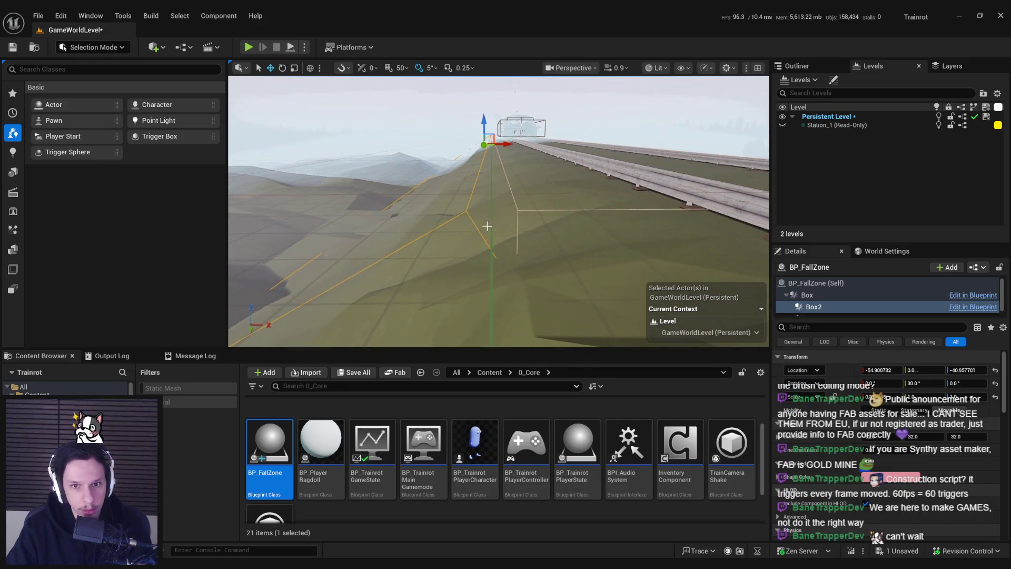
{"action": "left_click_drag", "start_coordinate": [472, 225], "coordinate": [529, 230]}
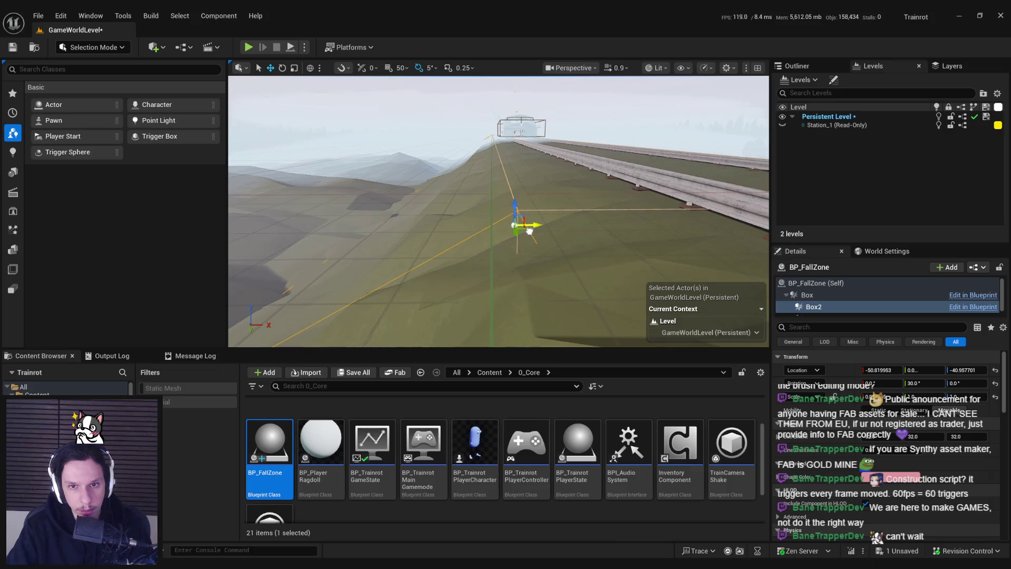
{"action": "scroll", "coordinate": [529, 230], "scroll_direction": "up", "scroll_amount": 3}
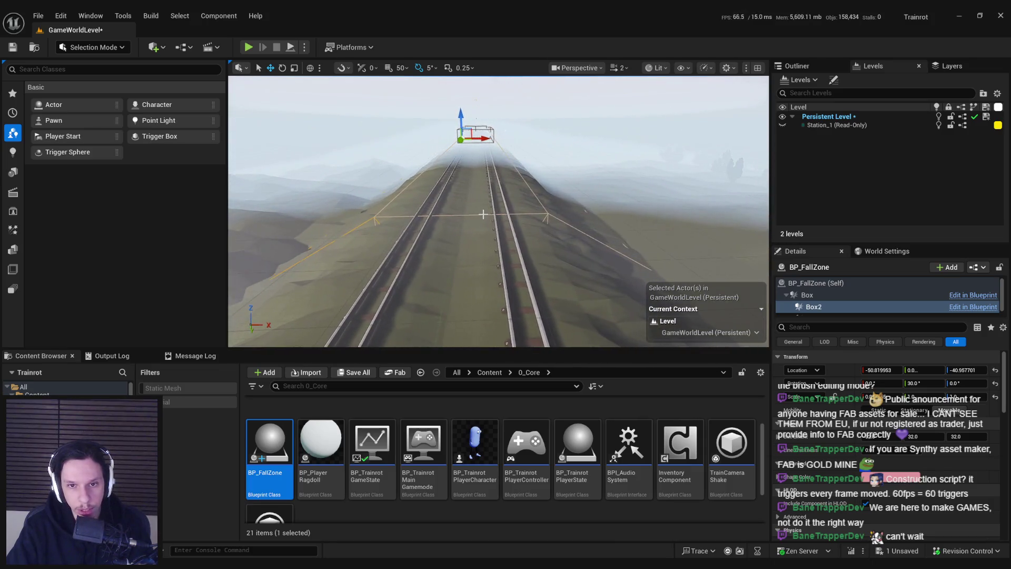
Step: Check the train track's extent, then reselect BP_FallZone's Box2 component
{"action": "left_click", "coordinate": [484, 214]}
{"action": "key", "text": "ctrl+z"}
{"action": "left_click_drag", "start_coordinate": [483, 214], "coordinate": [495, 199]}
{"action": "scroll", "coordinate": [834, 299], "scroll_direction": "down", "scroll_amount": 1}
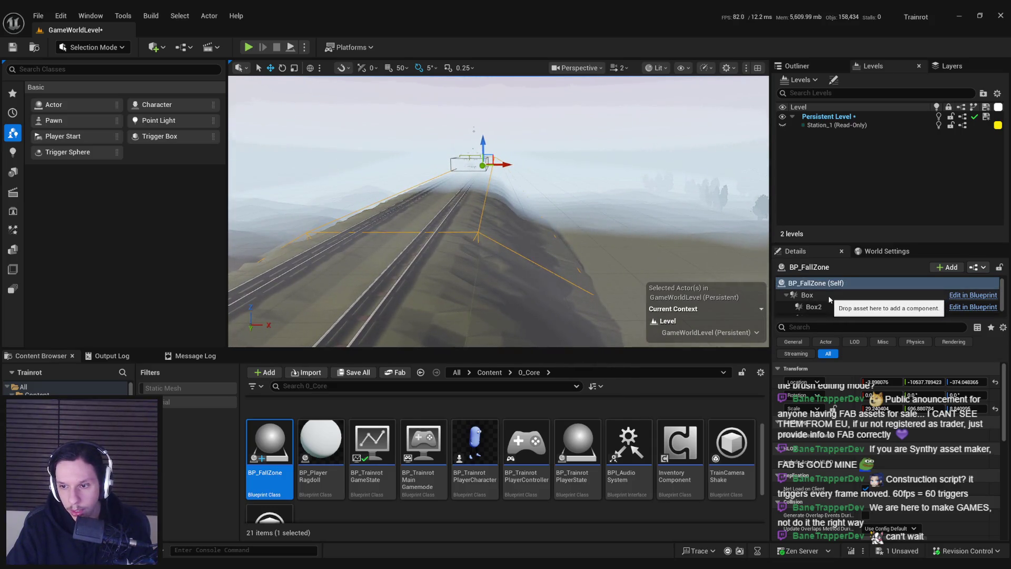
{"action": "left_click", "coordinate": [829, 299]}
Step: Select the fall zone's Box component and open the BP_FallZone Blueprint graph
{"action": "left_click", "coordinate": [816, 286]}
{"action": "scroll", "coordinate": [816, 289], "scroll_direction": "up", "scroll_amount": 1}
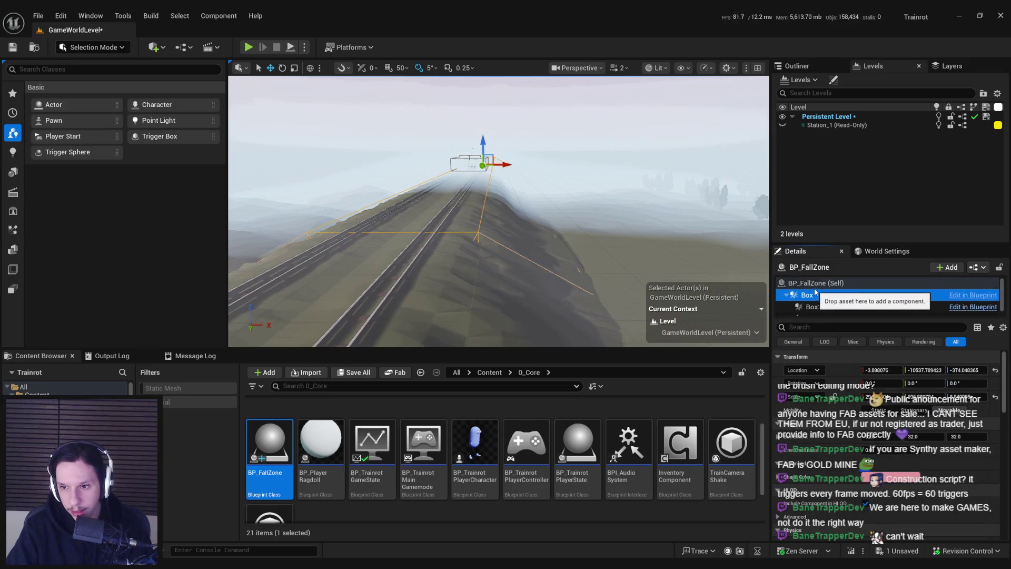
{"action": "scroll", "coordinate": [819, 303], "scroll_direction": "down", "scroll_amount": 1}
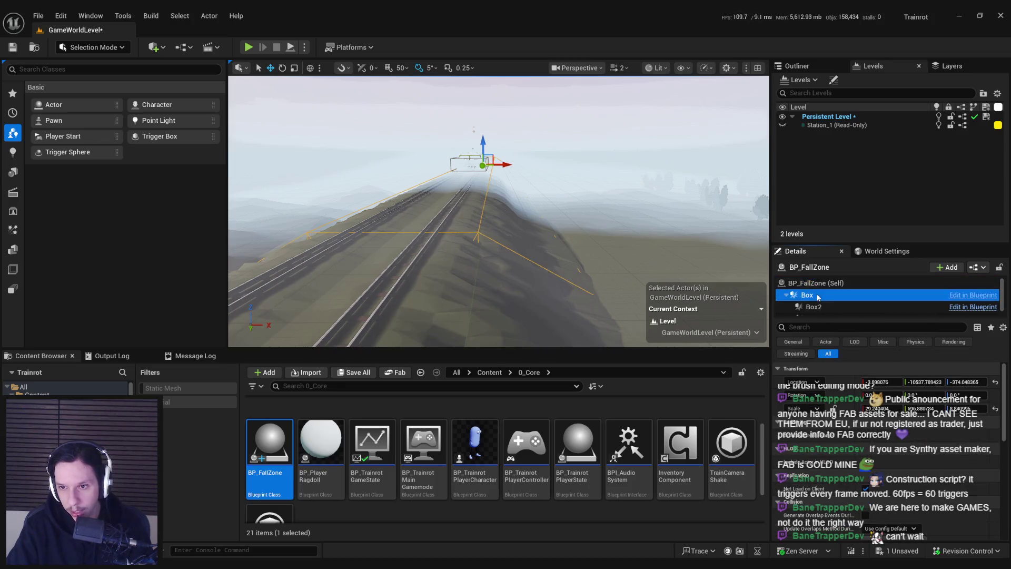
{"action": "left_click", "coordinate": [821, 300]}
{"action": "left_click", "coordinate": [843, 286]}
{"action": "right_click", "coordinate": [959, 284]}
{"action": "key", "text": "Escape"}
{"action": "left_click", "coordinate": [972, 297]}
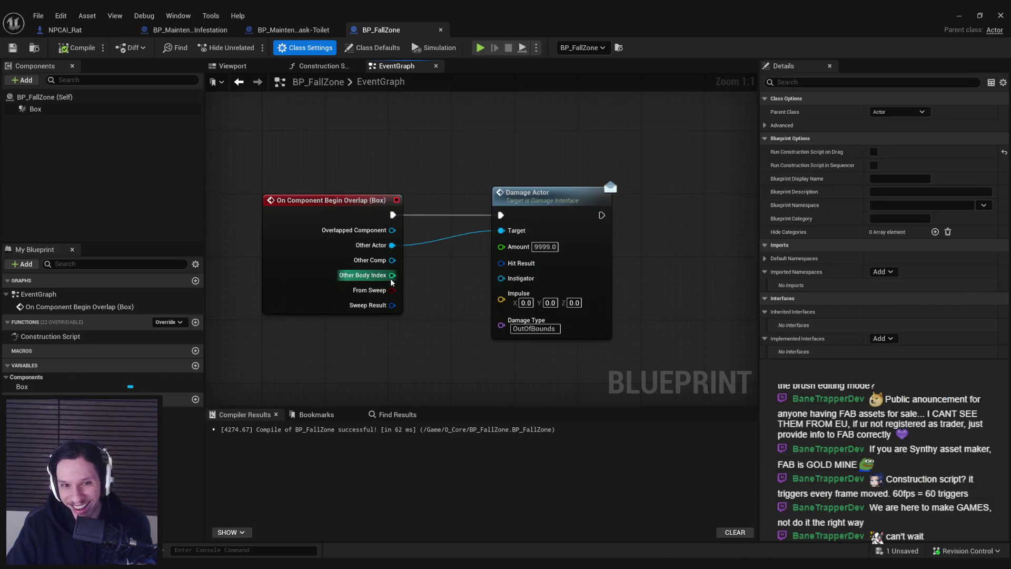
Step: Replace On Component Begin Overlap with Event ActorBeginOverlap wired into Damage Actor
{"action": "left_click", "coordinate": [325, 214]}
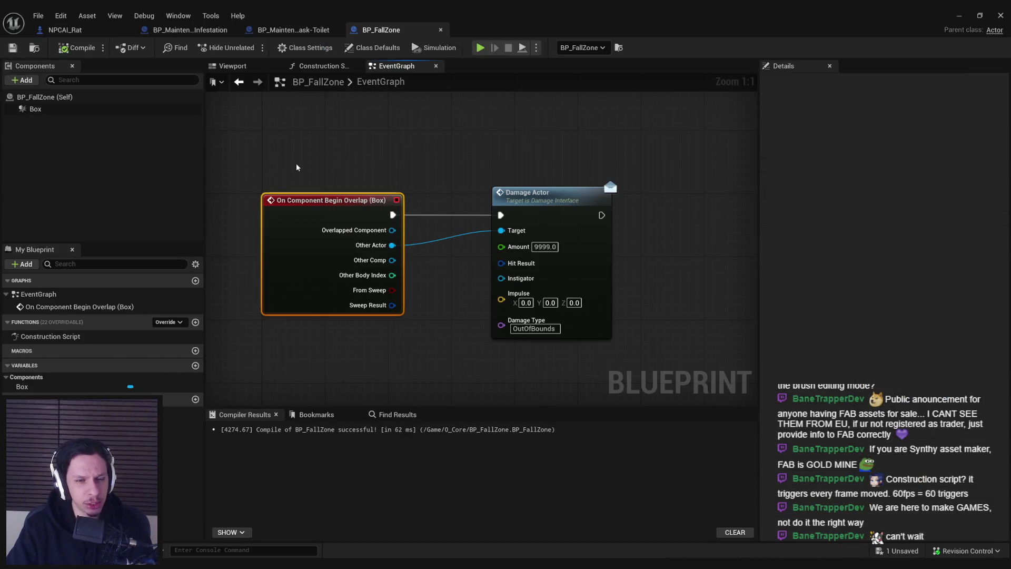
{"action": "right_click", "coordinate": [318, 147]}
{"action": "type", "text": "actor overlap"}
{"action": "scroll", "coordinate": [400, 221], "scroll_direction": "up", "scroll_amount": 3}
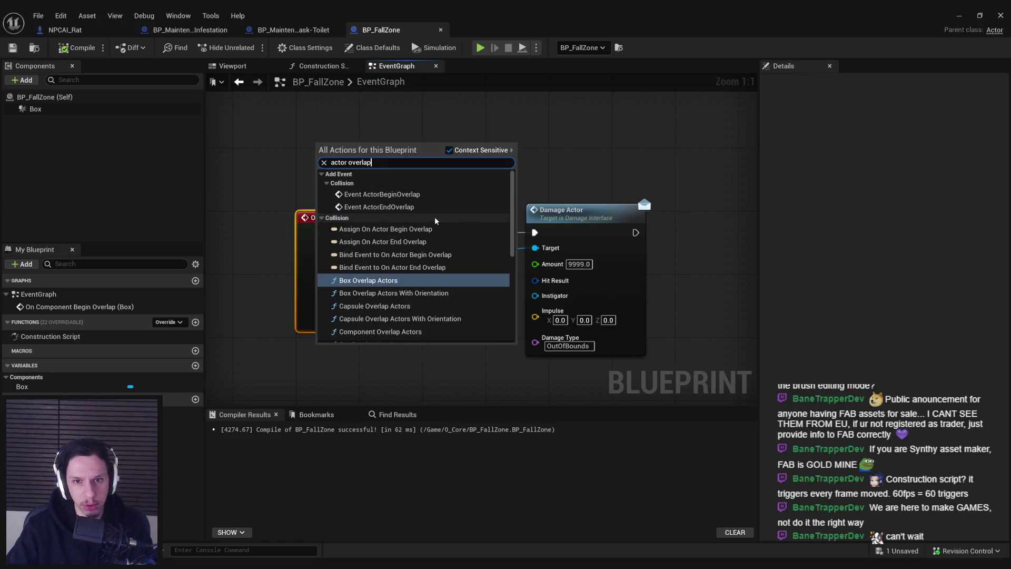
{"action": "left_click", "coordinate": [399, 194]}
{"action": "left_click", "coordinate": [349, 219]}
{"action": "key", "text": "Delete"}
{"action": "left_click_drag", "start_coordinate": [411, 162], "coordinate": [535, 232]}
{"action": "mouse_move", "coordinate": [374, 173]}
{"action": "left_mouse_down"}
{"action": "mouse_move", "coordinate": [366, 253]}
{"action": "mouse_move", "coordinate": [355, 240]}
{"action": "mouse_move", "coordinate": [539, 251]}
{"action": "mouse_move", "coordinate": [526, 232]}
{"action": "mouse_move", "coordinate": [503, 233]}
{"action": "left_mouse_up"}
Step: Add a Print String 'Fall out of Bounds' after Damage Actor, compile, save and close the Blueprint
{"action": "left_click_drag", "start_coordinate": [564, 232], "coordinate": [636, 232]}
{"action": "type", "text": "print"}
{"action": "key", "text": "Return"}
{"action": "type", "text": "Fall out of Bounds"}
{"action": "key", "text": "Return"}
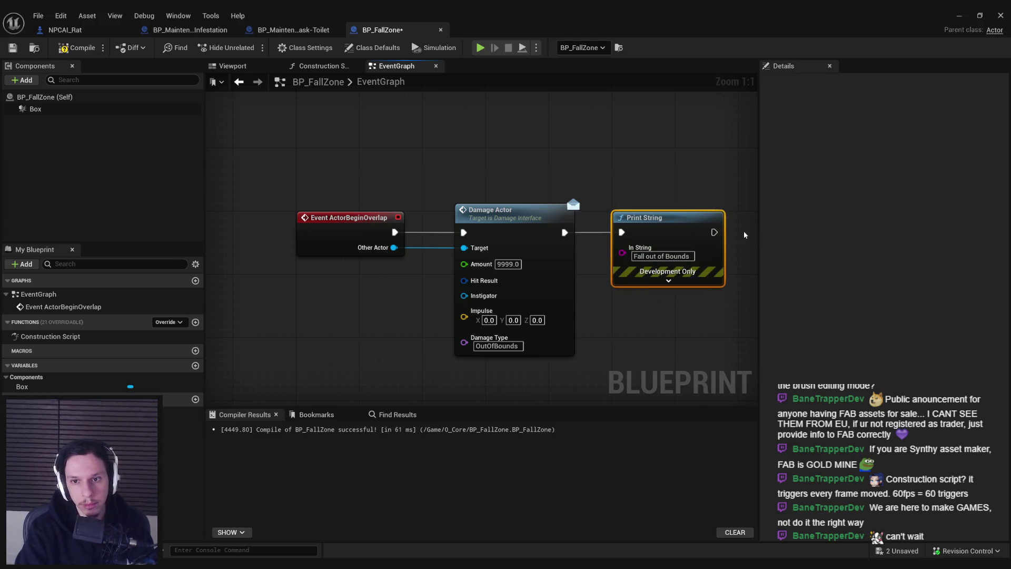
{"action": "left_click", "coordinate": [77, 48]}
{"action": "left_click", "coordinate": [12, 47]}
{"action": "left_click", "coordinate": [320, 101]}
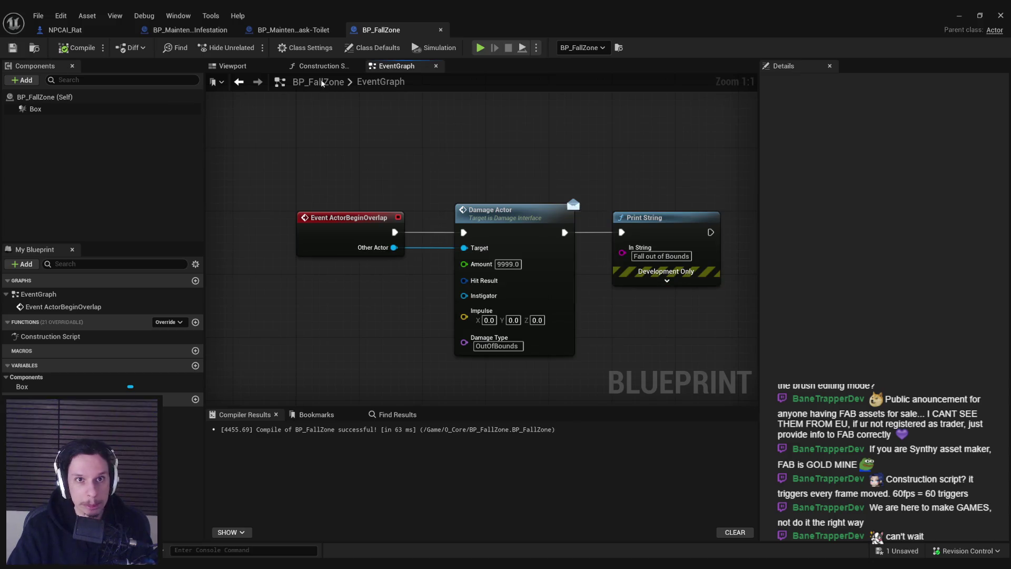
{"action": "left_click", "coordinate": [959, 16]}
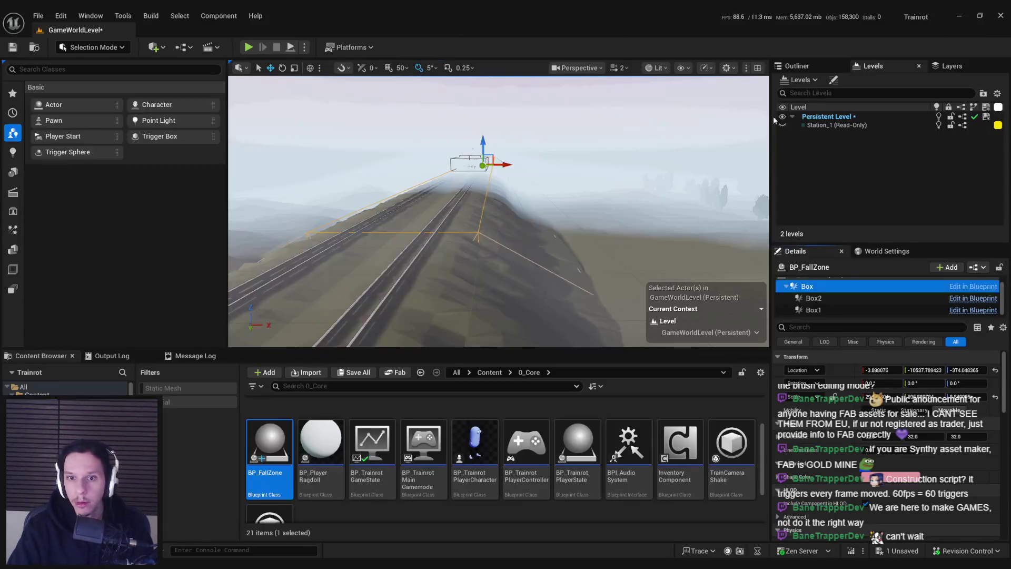
Step: Add Box3 and mirrored Box4 on the slopes around X 138 and X -136, then save all
{"action": "left_click", "coordinate": [814, 309]}
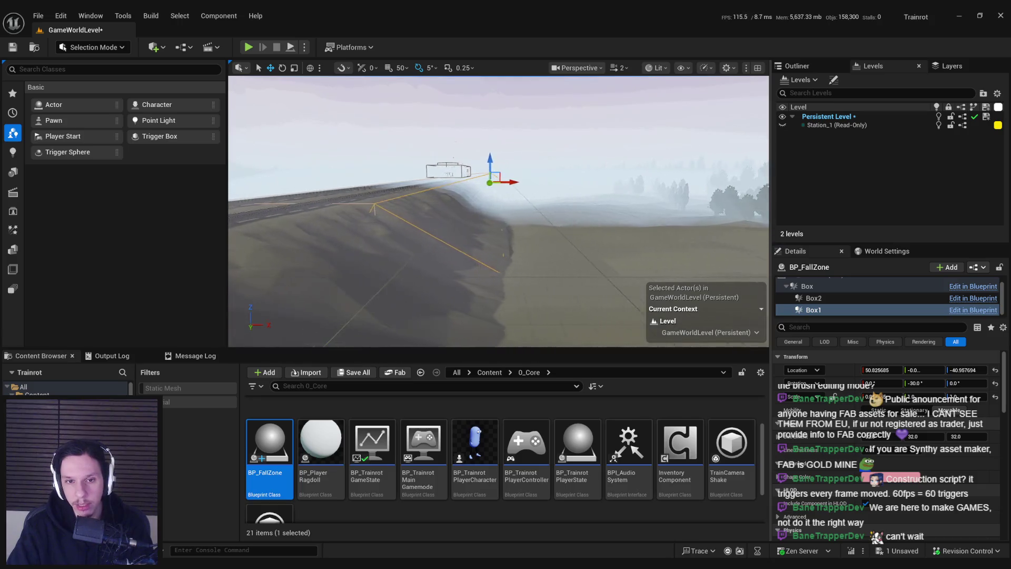
{"action": "left_click", "coordinate": [833, 299]}
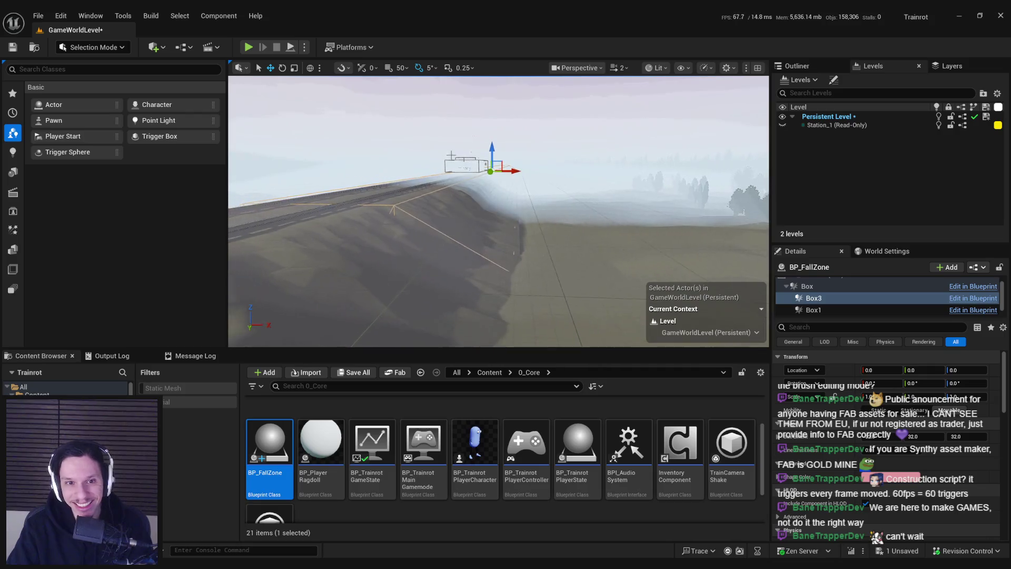
{"action": "left_click_drag", "start_coordinate": [556, 182], "coordinate": [541, 172]}
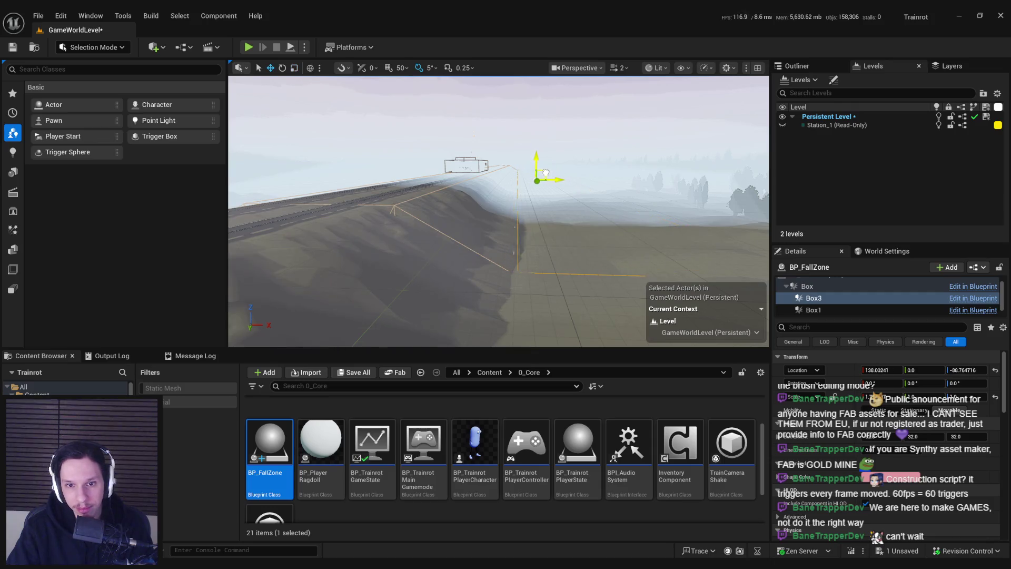
{"action": "mouse_move", "coordinate": [546, 172]}
{"action": "left_mouse_down"}
{"action": "mouse_move", "coordinate": [563, 169]}
{"action": "mouse_move", "coordinate": [462, 170]}
{"action": "mouse_move", "coordinate": [512, 169]}
{"action": "left_mouse_up"}
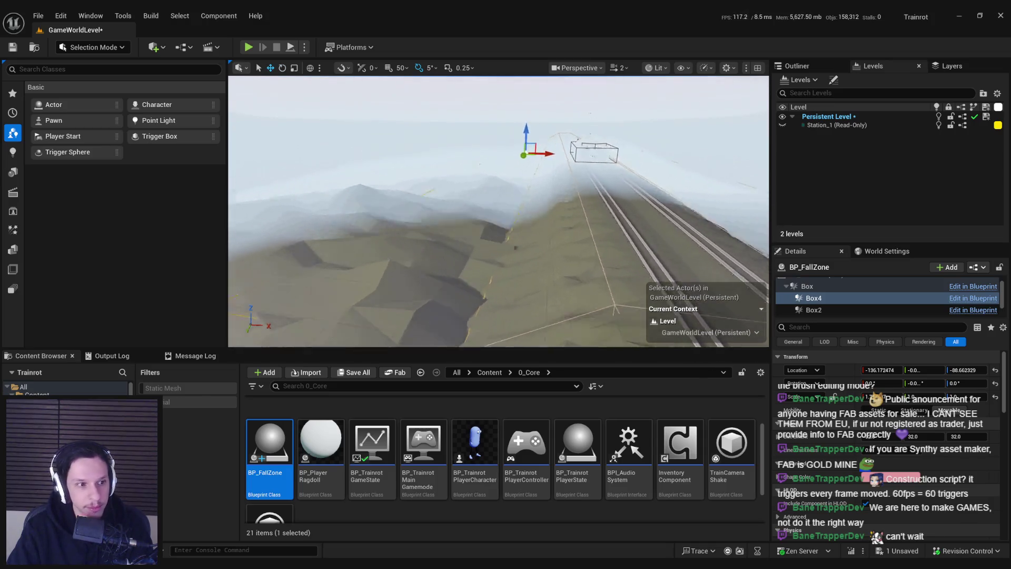
{"action": "key", "text": "ctrl+s"}
Step: Fly the view down to the train and run quick play sessions, stopping each with Escape
{"action": "key", "text": "w"}
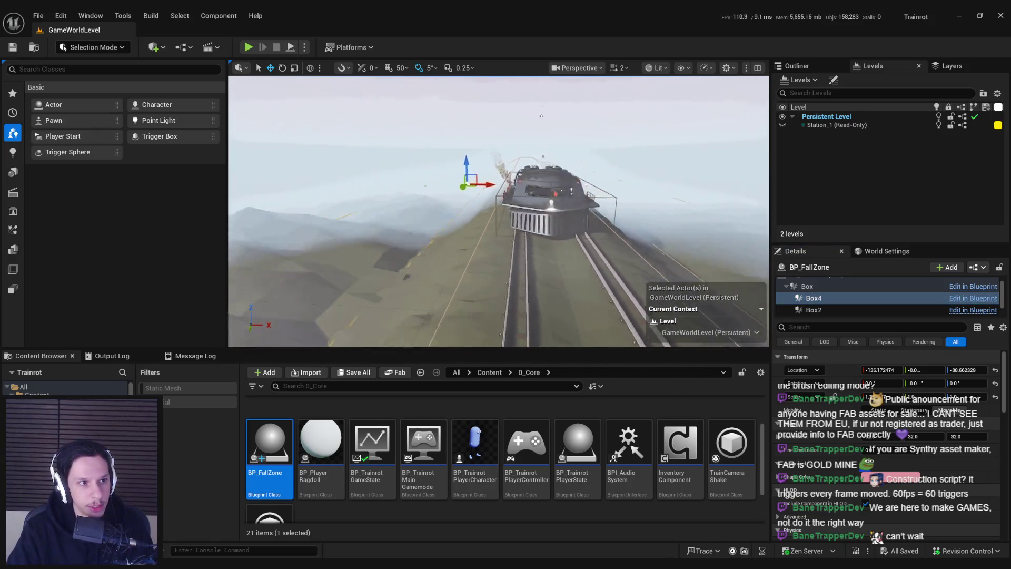
{"action": "key", "text": "w"}
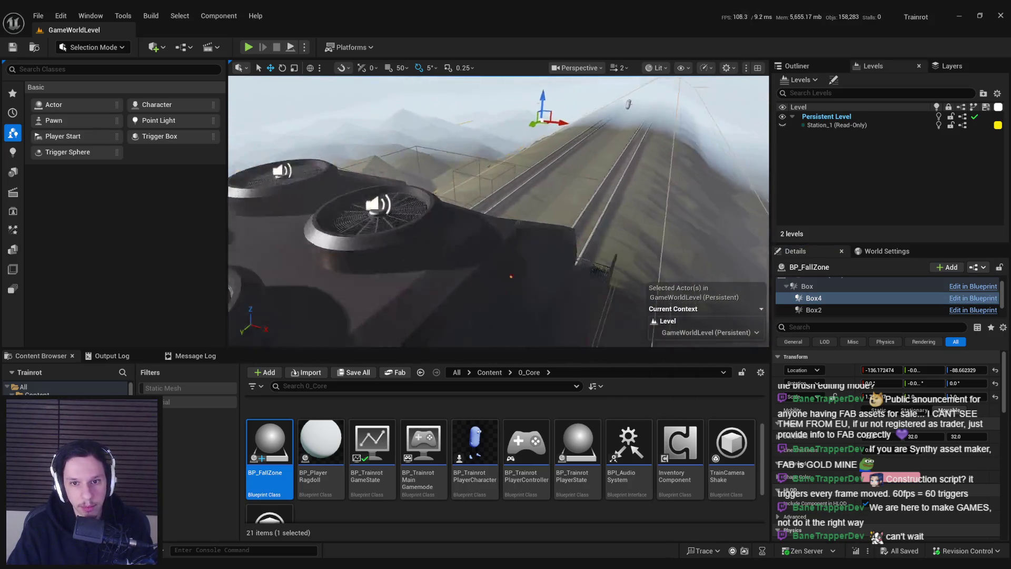
{"action": "scroll", "coordinate": [498, 210], "scroll_direction": "down", "scroll_amount": 1}
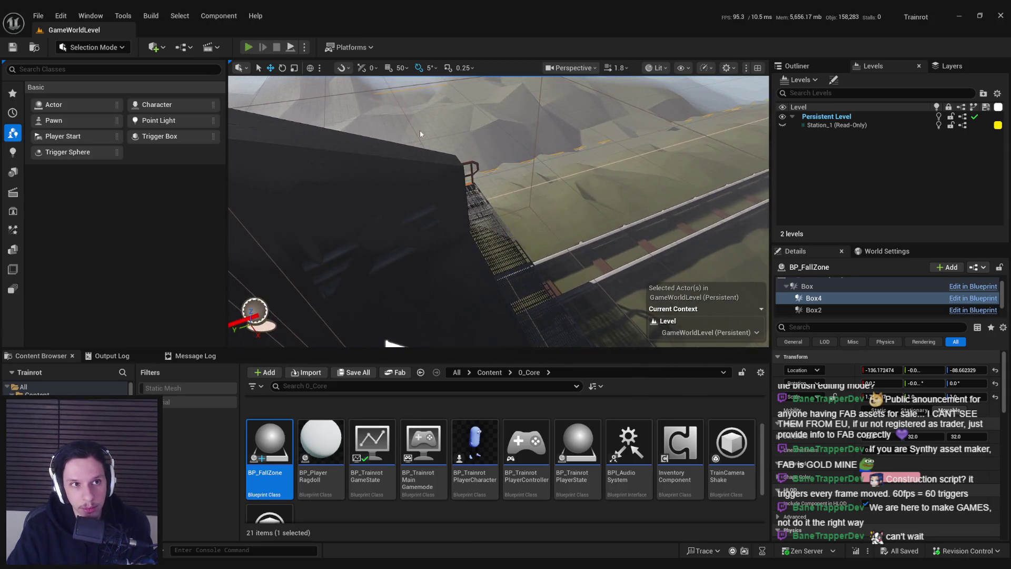
{"action": "key", "text": "alt+p"}
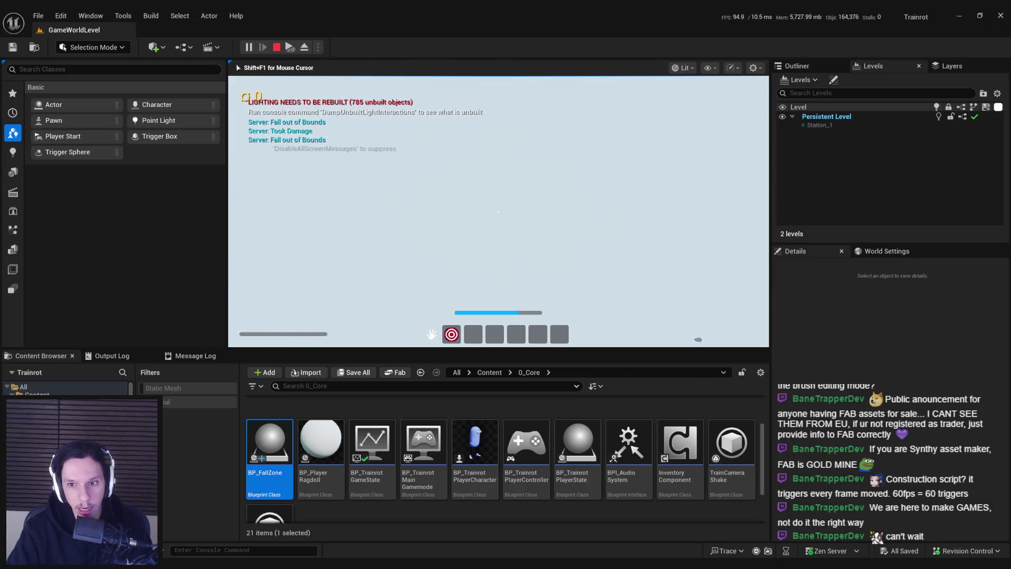
{"action": "key", "text": "Escape"}
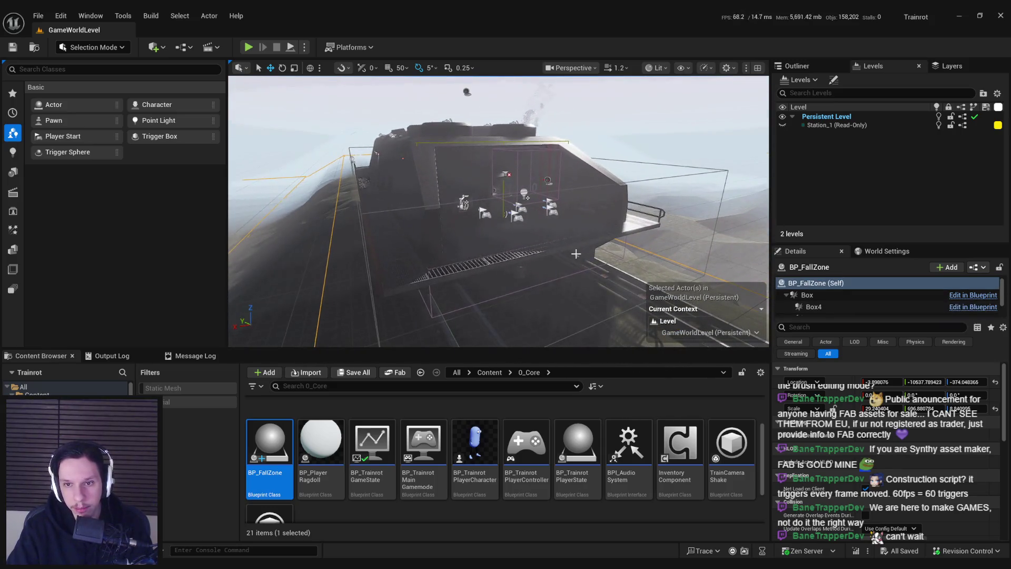
{"action": "left_click", "coordinate": [249, 48]}
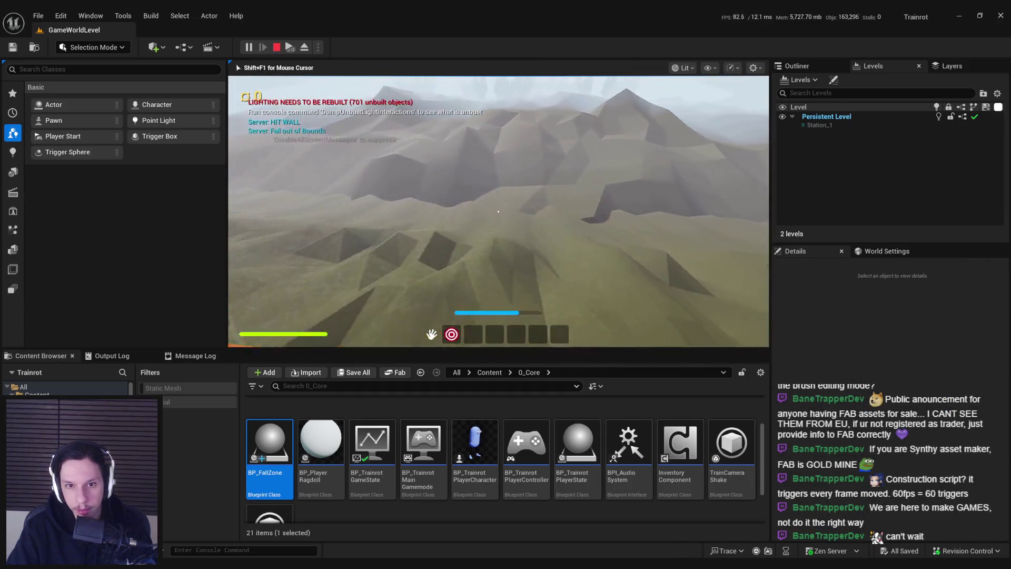
{"action": "key", "text": "Escape"}
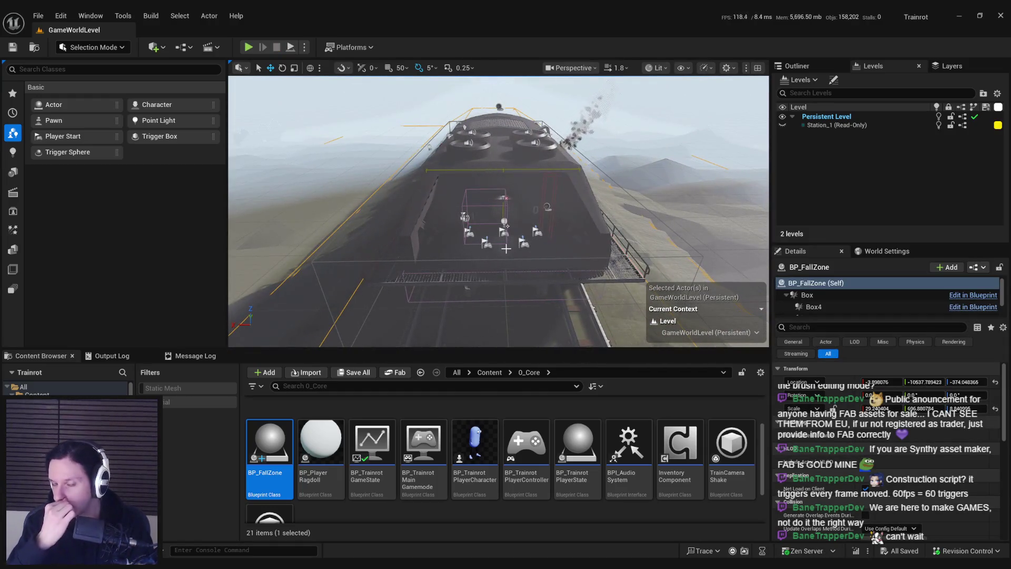
{"action": "scroll", "coordinate": [498, 211], "scroll_direction": "down", "scroll_amount": 4}
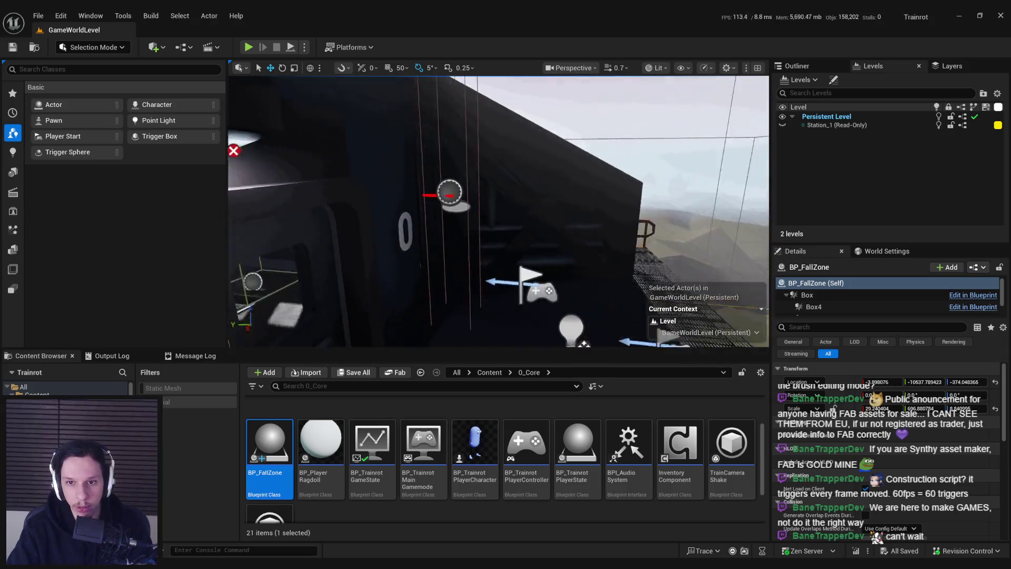
Step: Play from beside the train, carry the rat through the door and throw it off the balcony
{"action": "left_click", "coordinate": [249, 52]}
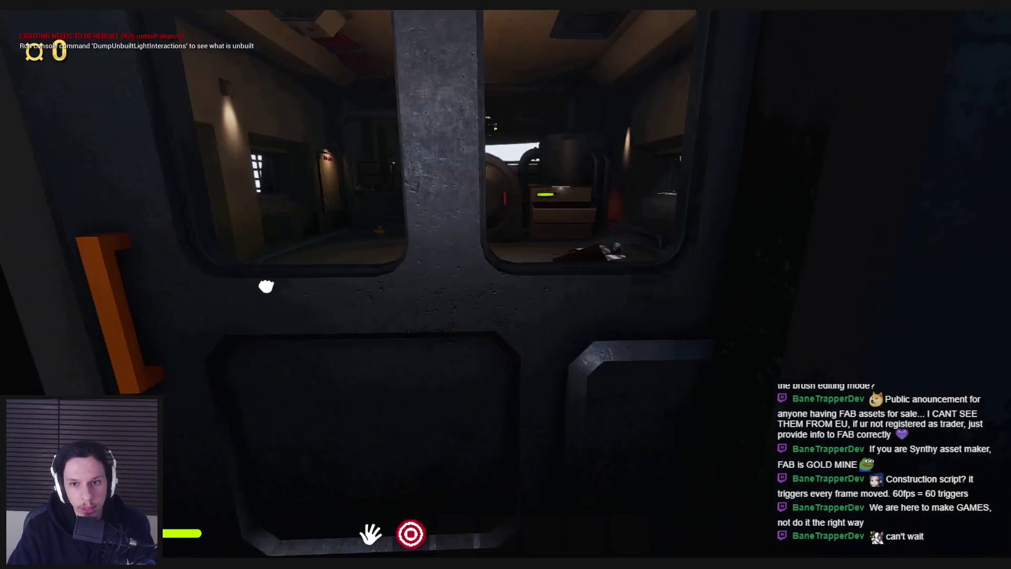
{"action": "left_click", "coordinate": [507, 285]}
{"action": "key", "text": "w"}
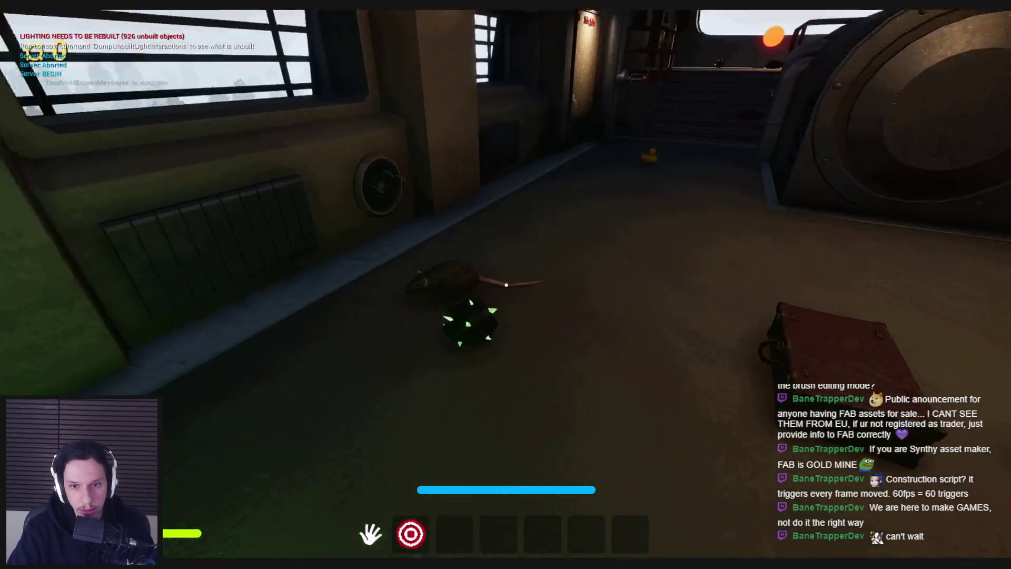
{"action": "key", "text": "w"}
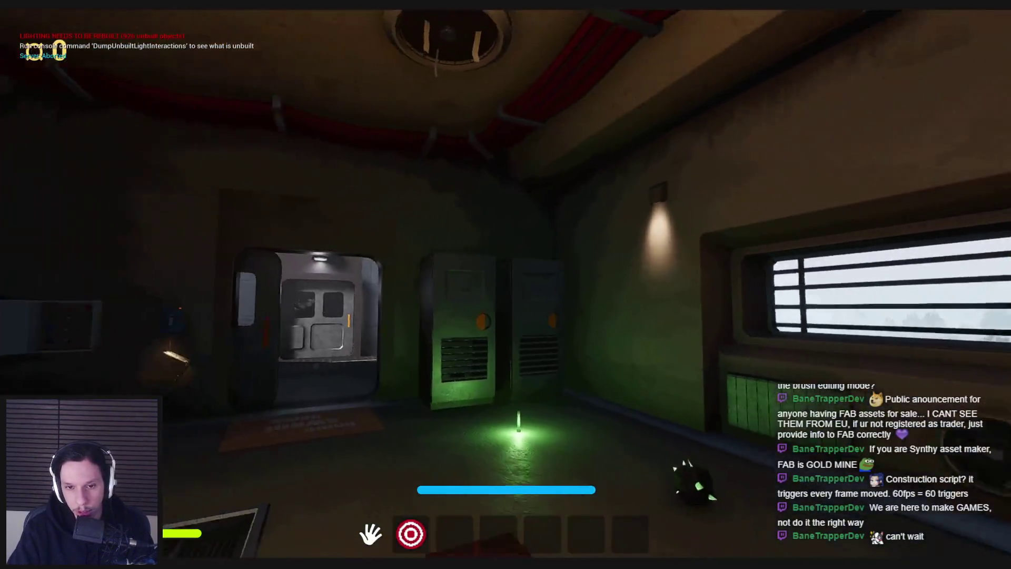
{"action": "left_click", "coordinate": [505, 284]}
{"action": "key", "text": "w"}
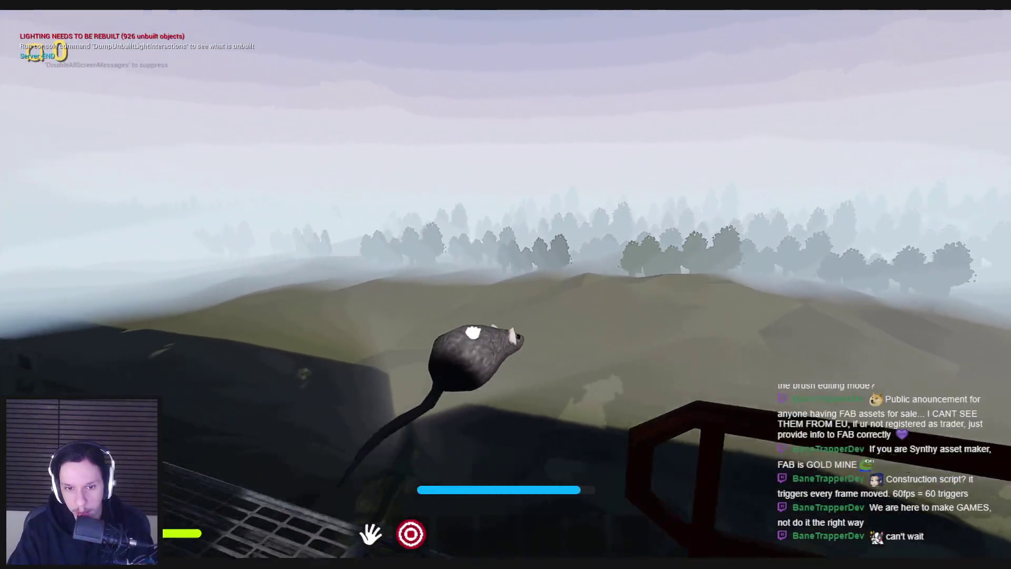
{"action": "left_click", "coordinate": [506, 285]}
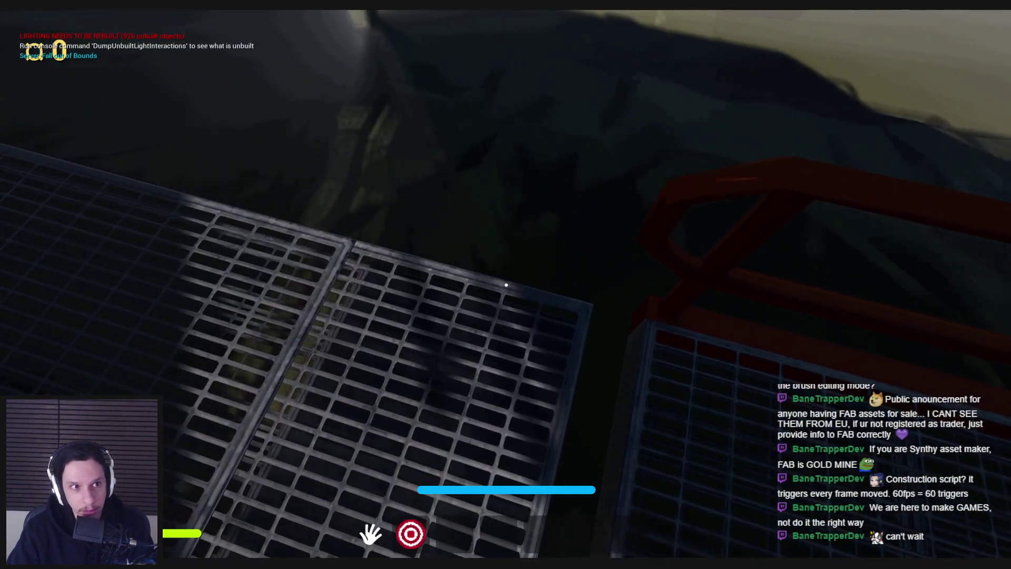
{"action": "key", "text": "F1"}
{"action": "key", "text": "F3"}
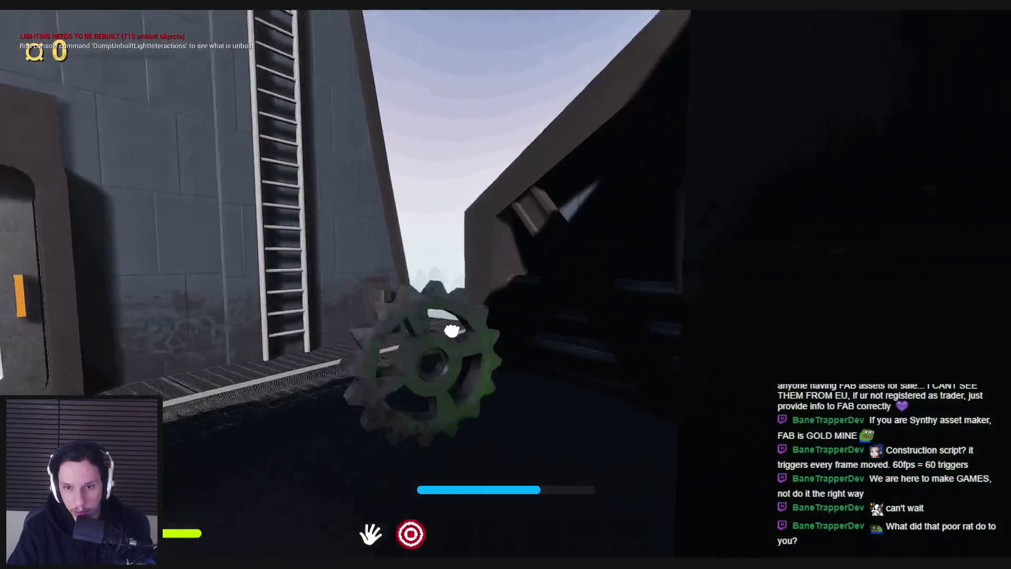
Step: Drop the gear, use the Train Monitoring console, then pull the wall panel's orange levers
{"action": "left_click", "coordinate": [463, 330]}
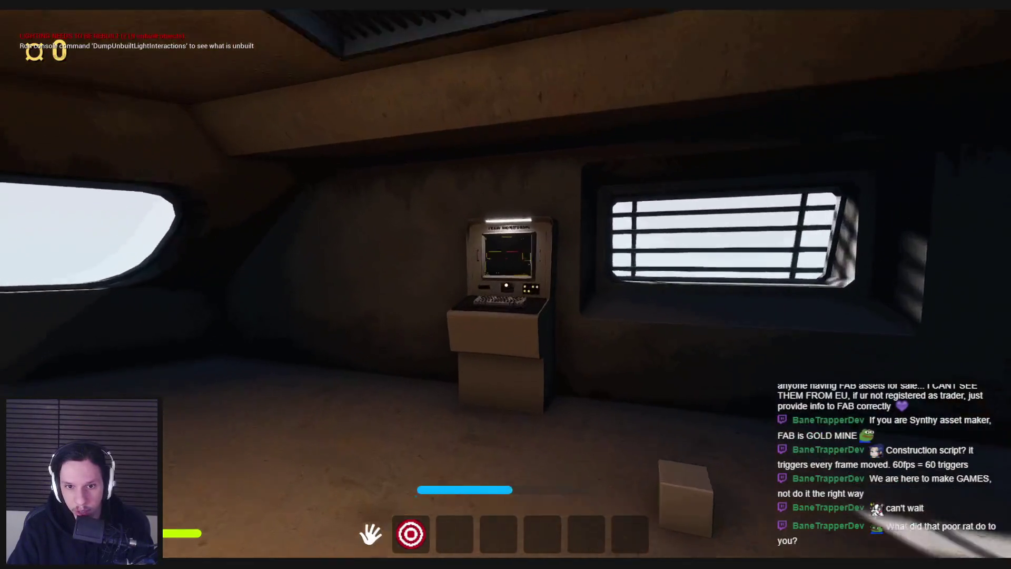
{"action": "key", "text": "e"}
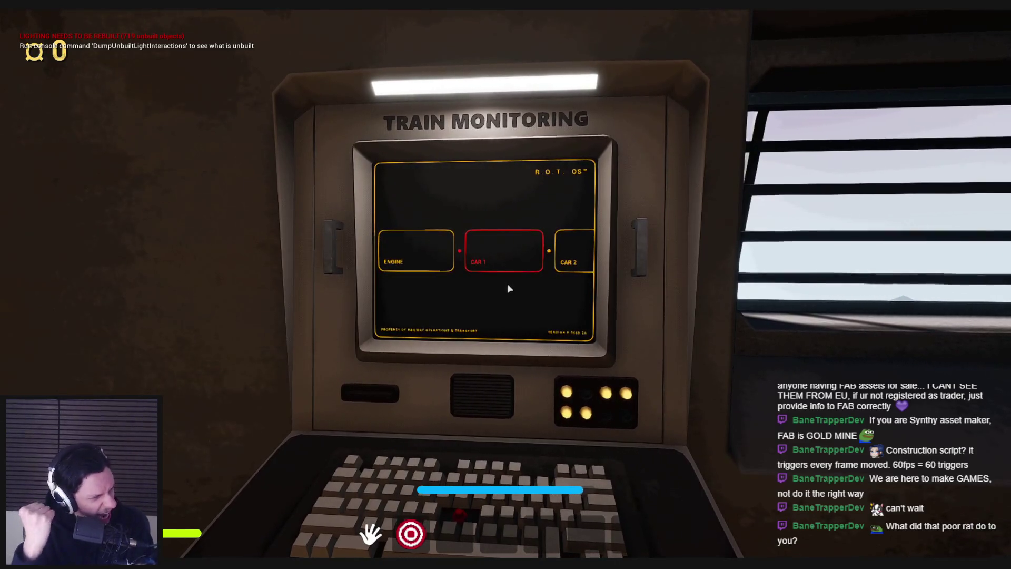
{"action": "key", "text": "e"}
{"action": "key", "text": "e"}
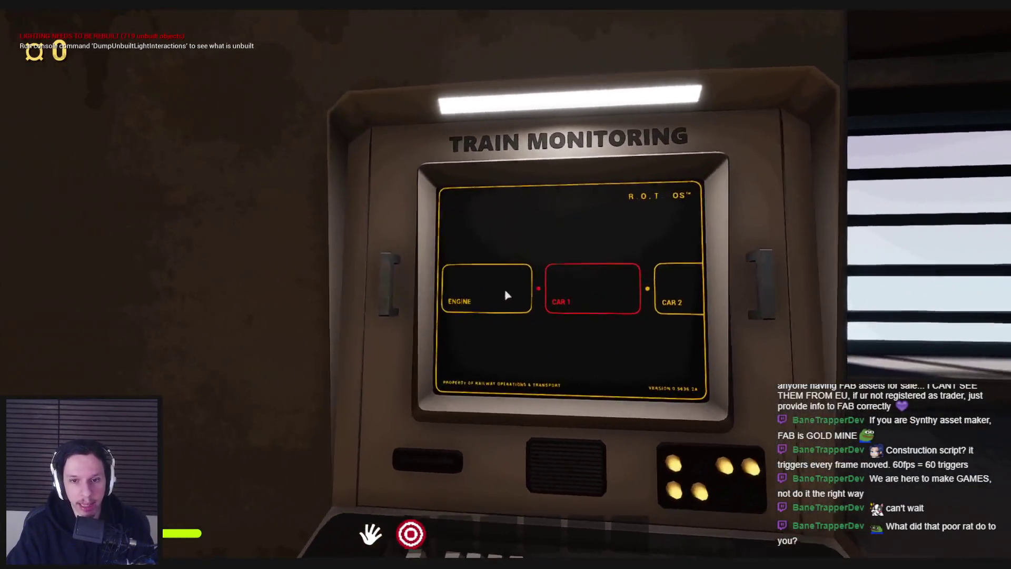
{"action": "key", "text": "e"}
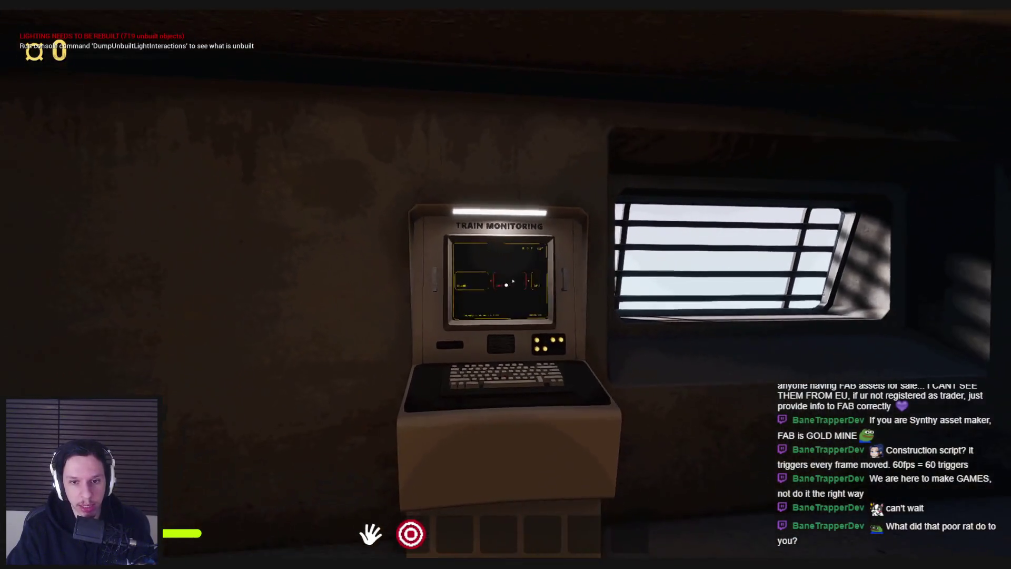
{"action": "key", "text": "e"}
{"action": "key", "text": "e"}
{"action": "key", "text": "e"}
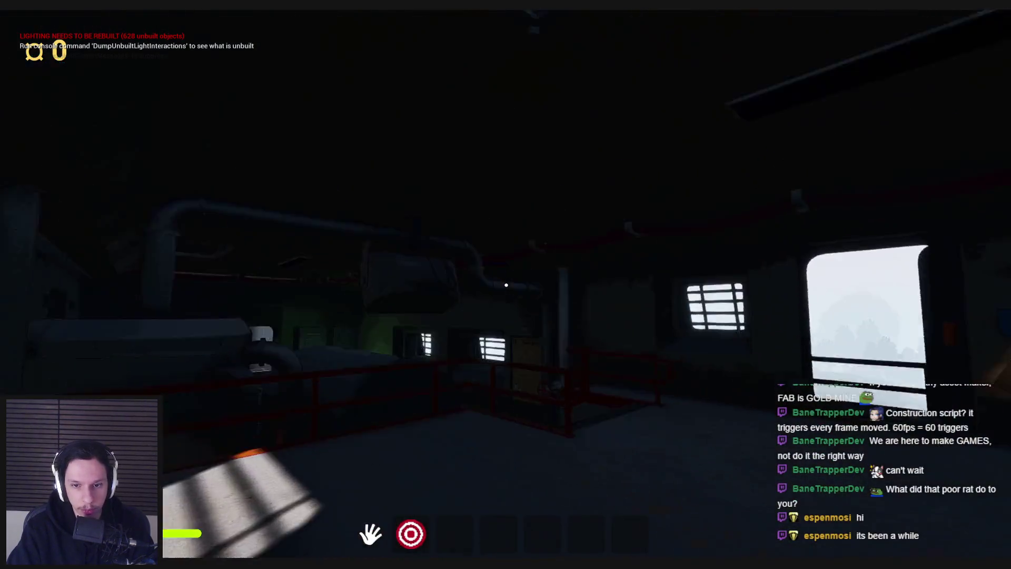
{"action": "key", "text": "shift+w"}
{"action": "key", "text": "shift+w"}
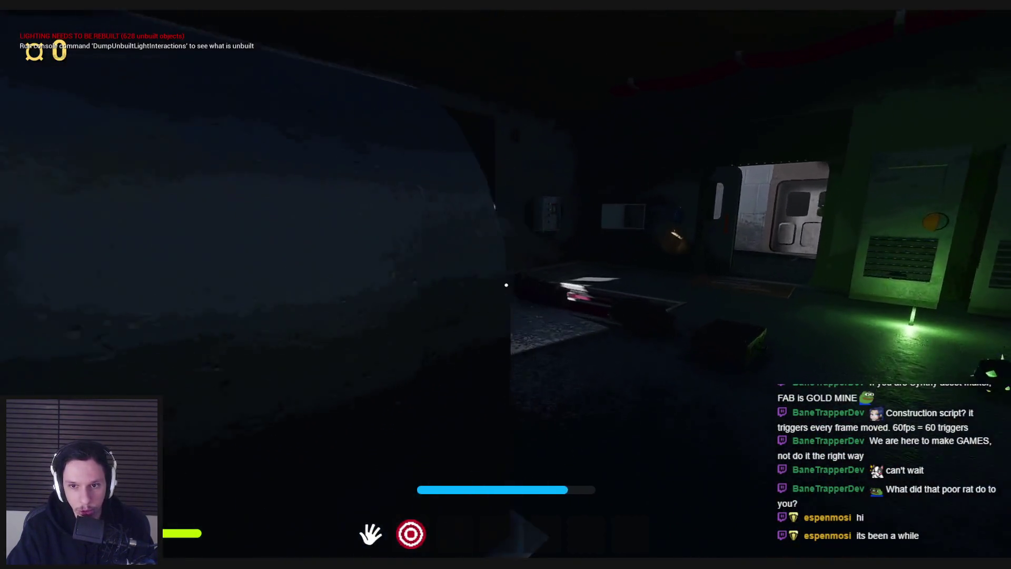
{"action": "key", "text": "w"}
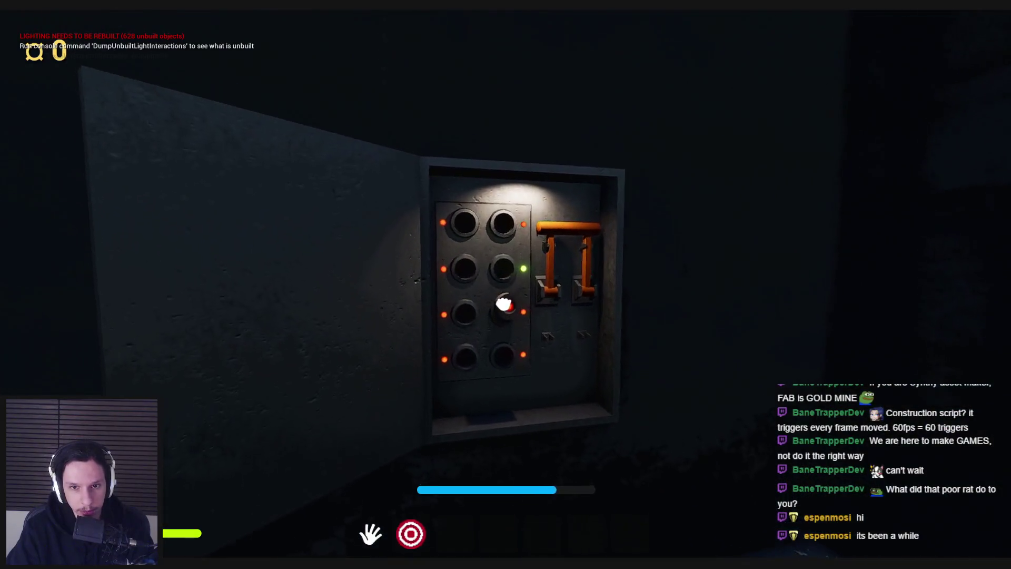
{"action": "left_click", "coordinate": [506, 285]}
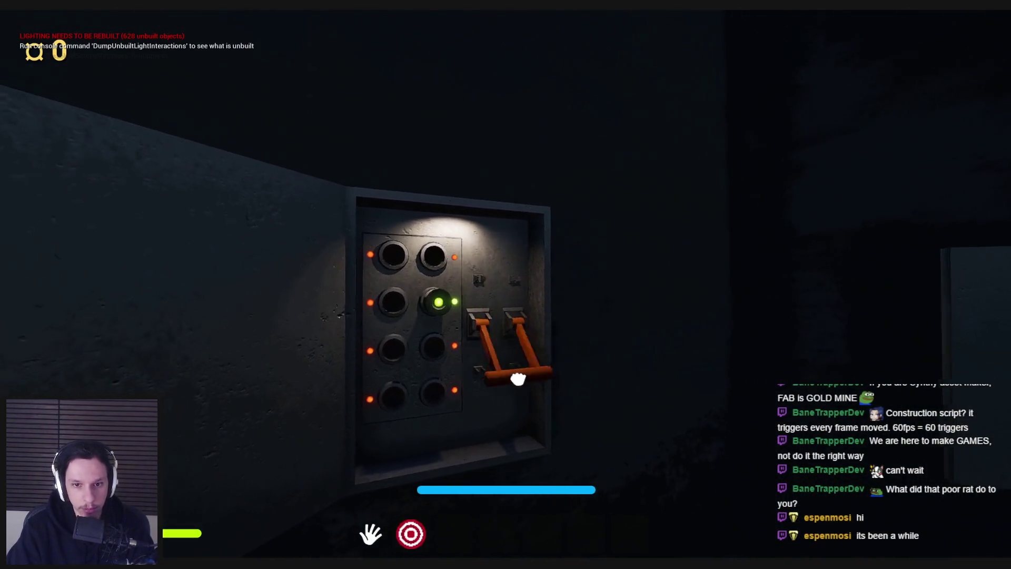
Step: Boot the Train Monitoring terminal, scroll its car list, and exit the close-up
{"action": "key", "text": "shift+w"}
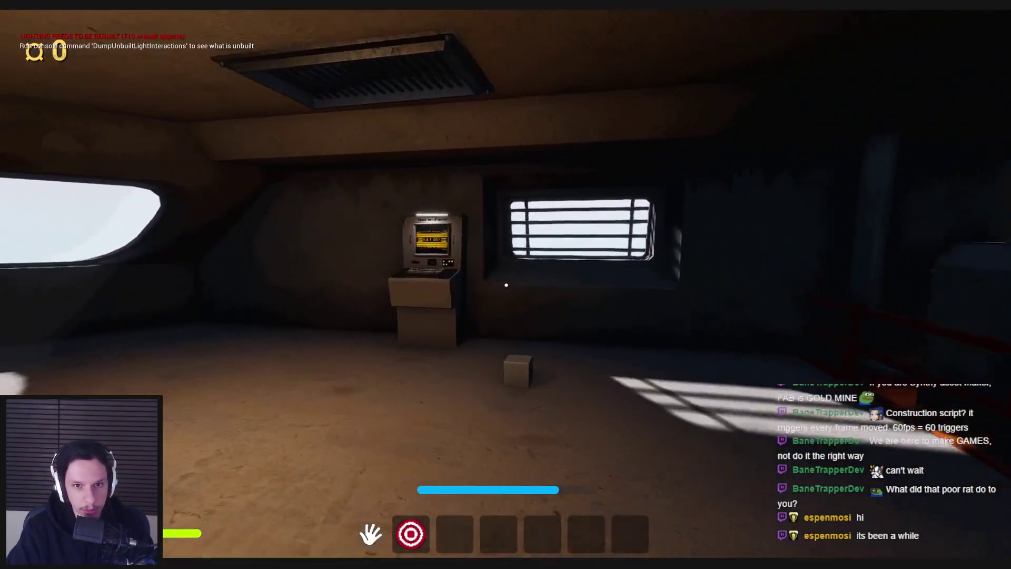
{"action": "key", "text": "w"}
{"action": "left_click", "coordinate": [506, 285]}
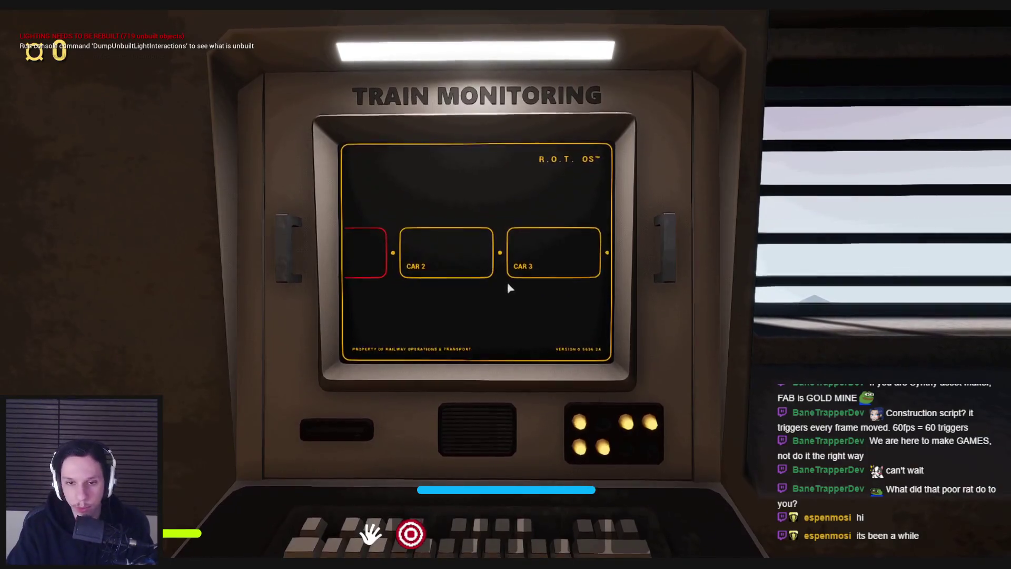
{"action": "scroll", "coordinate": [519, 286], "scroll_direction": "up", "scroll_amount": 2}
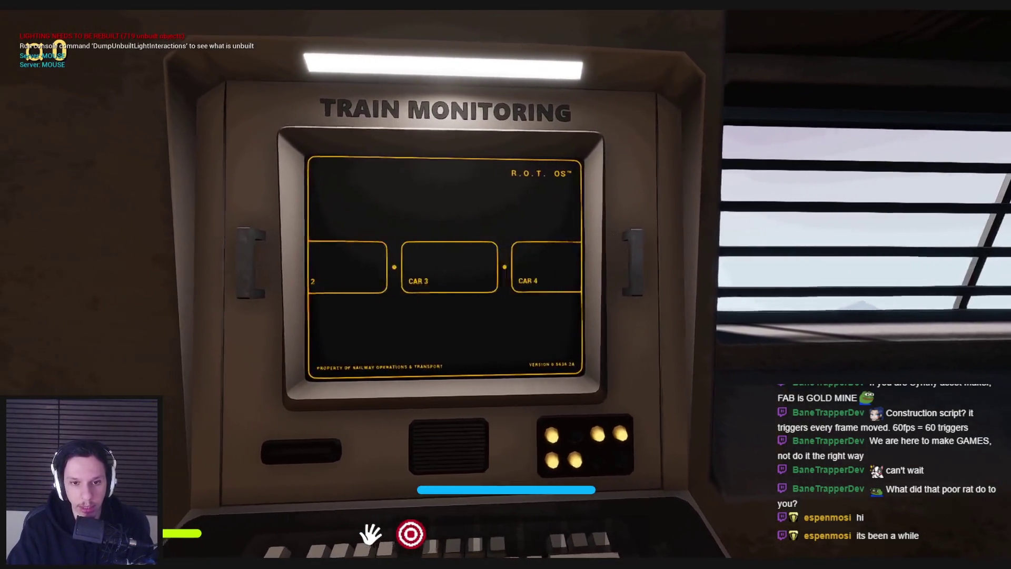
{"action": "key", "text": "Escape"}
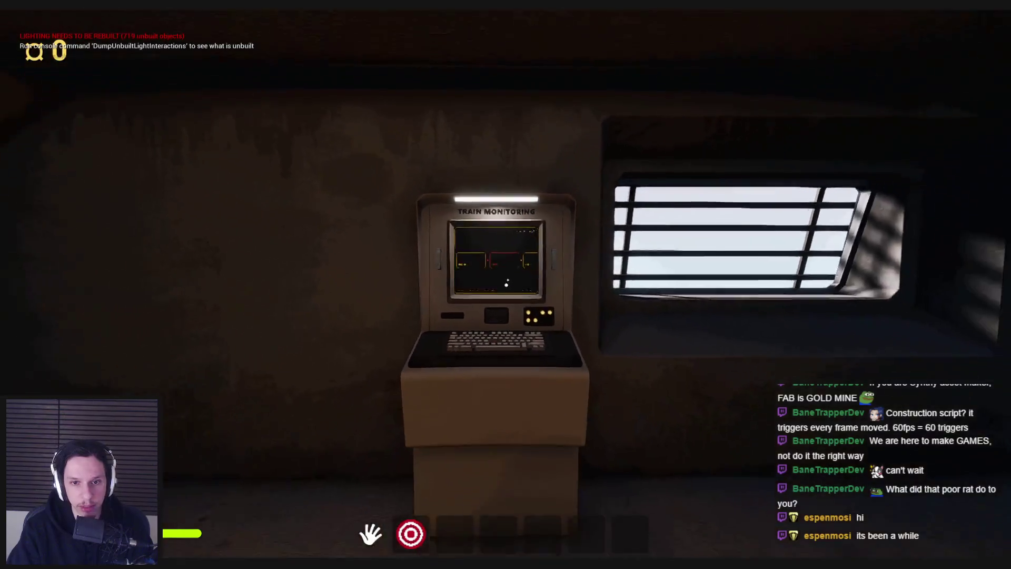
{"action": "left_click", "coordinate": [509, 290]}
{"action": "key", "text": "Escape"}
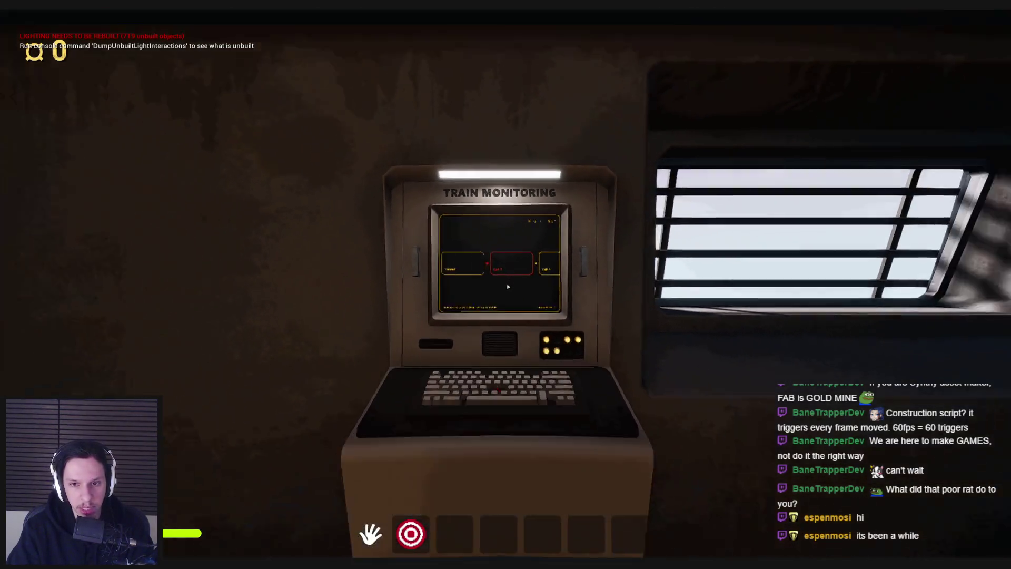
{"action": "left_click", "coordinate": [507, 286]}
{"action": "key", "text": "Escape"}
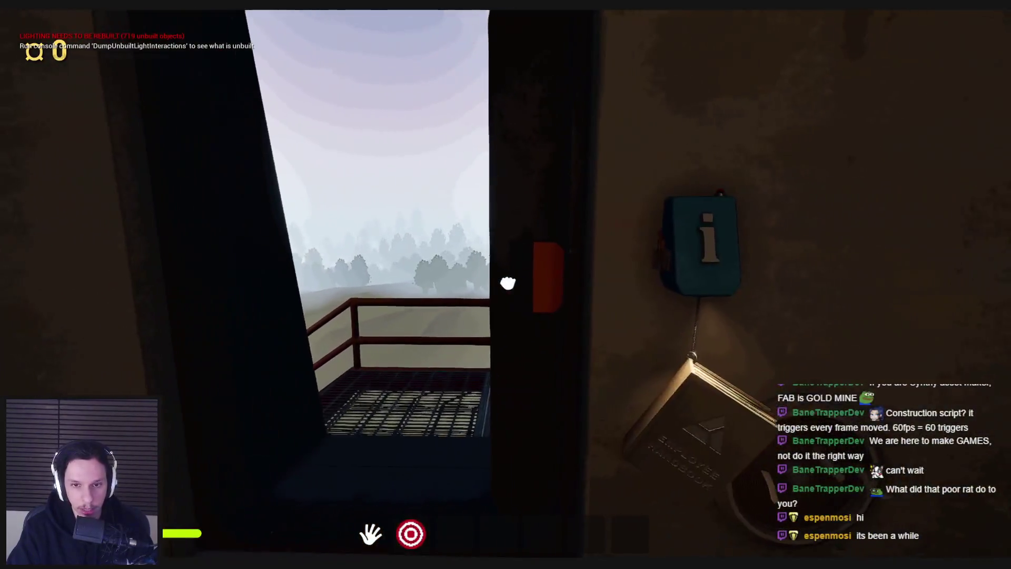
Step: Walk to the next room, pick up the crate from the table and drop it
{"action": "key", "text": "shift+w"}
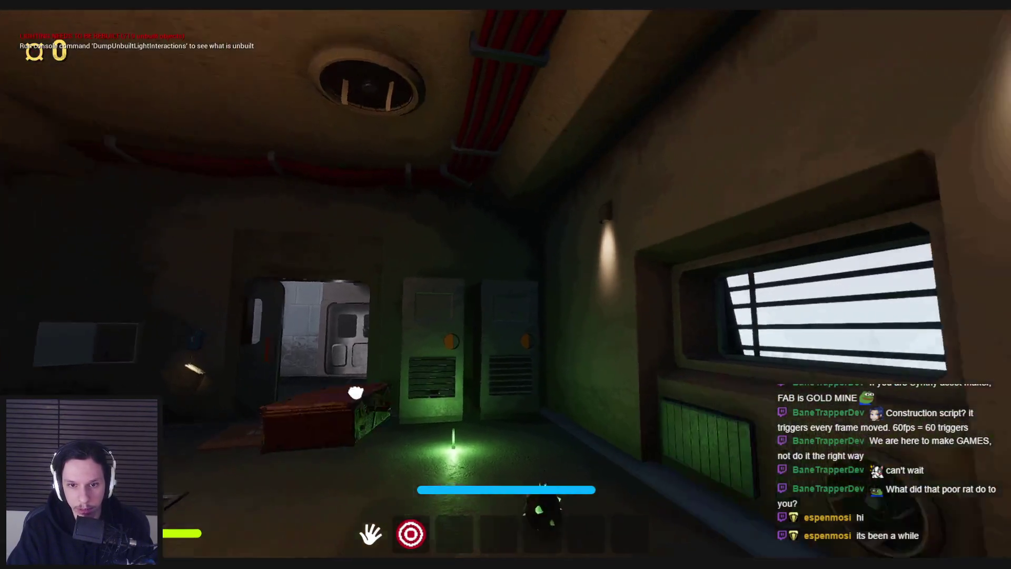
{"action": "left_click", "coordinate": [356, 392]}
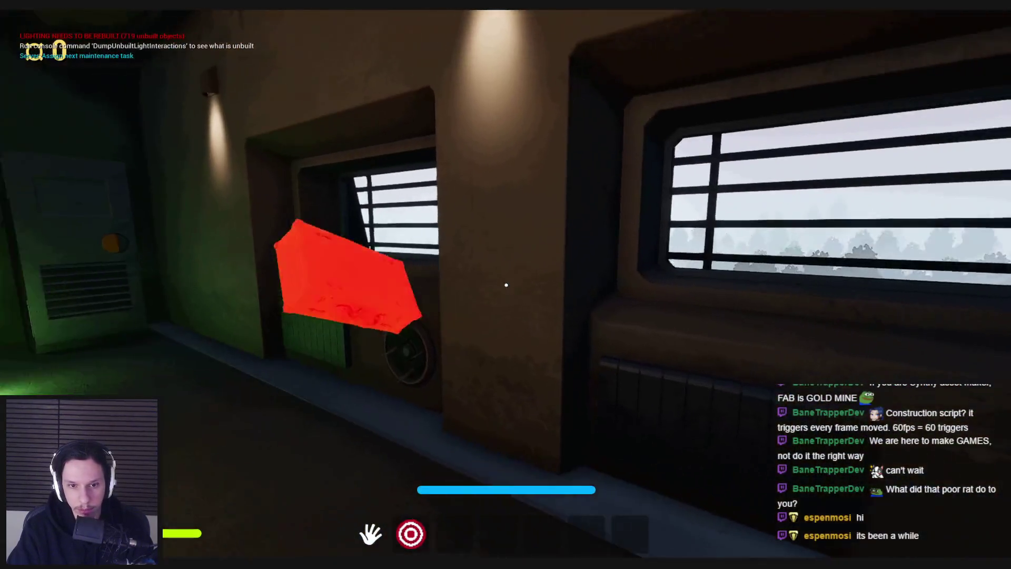
{"action": "left_click", "coordinate": [506, 285]}
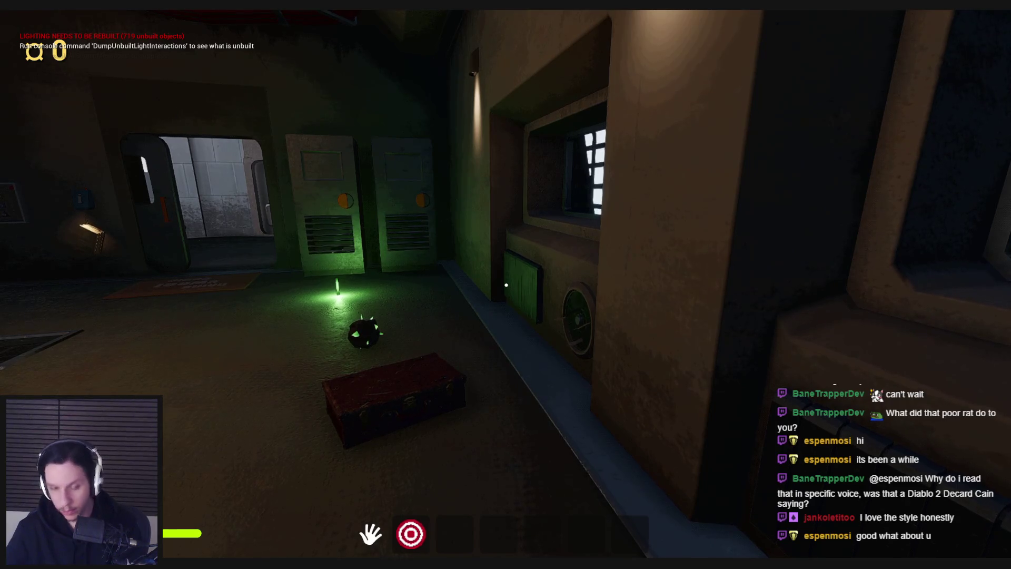
Step: Go to the green-lit room, drop the green spiky ball and open the round furnace door
{"action": "mouse_move", "coordinate": [507, 285]}
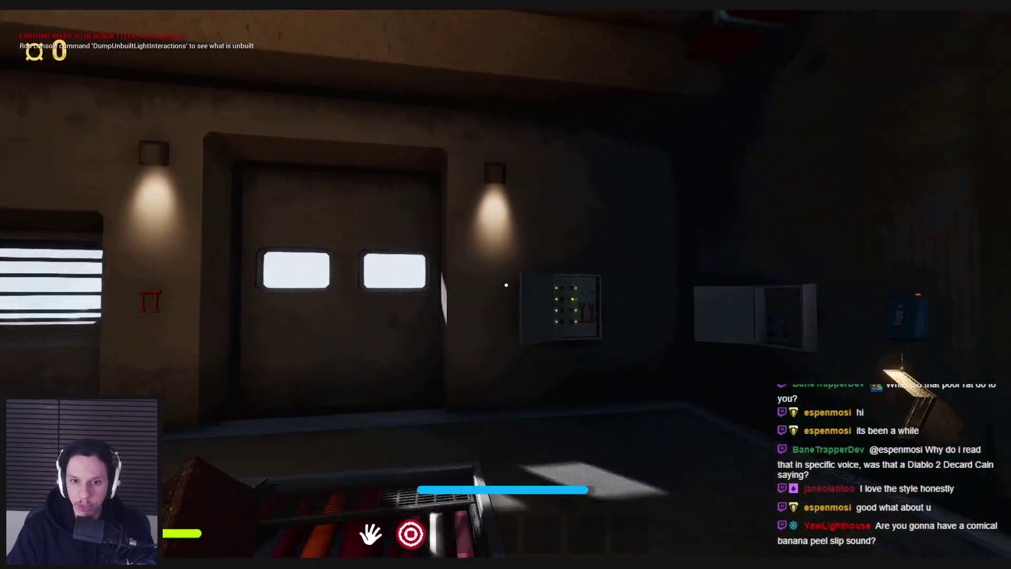
{"action": "key", "text": "w"}
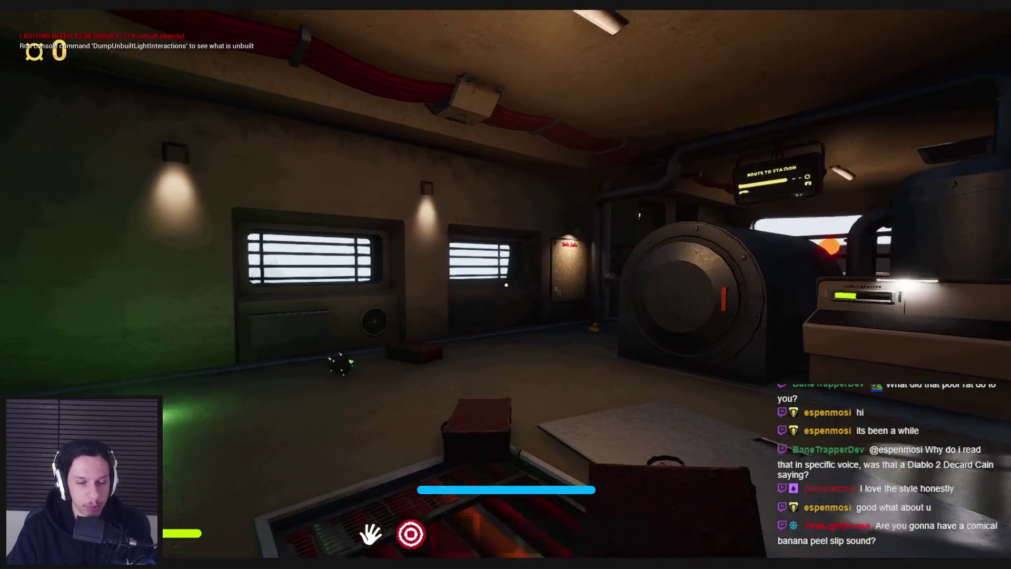
{"action": "key", "text": "w"}
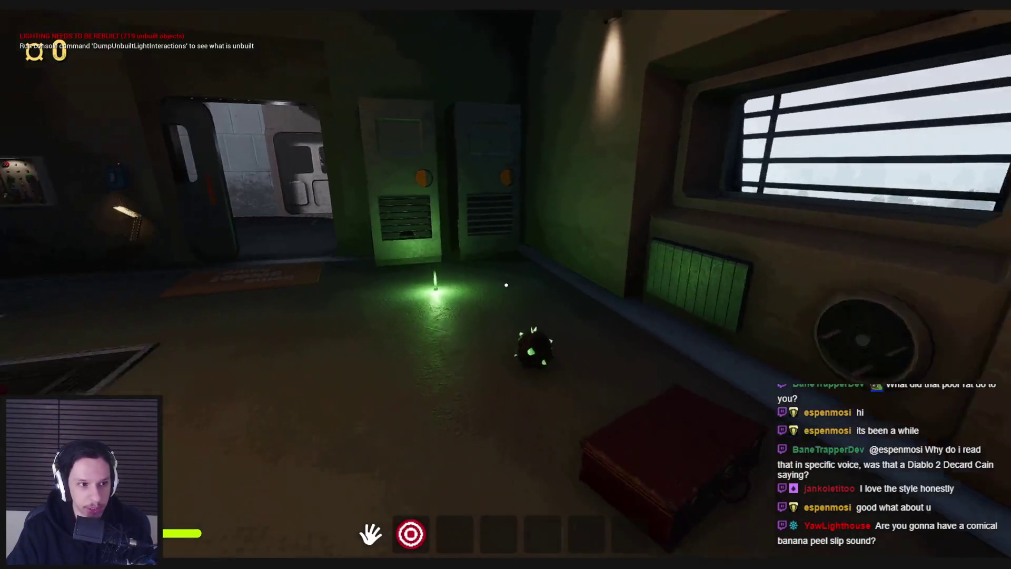
{"action": "key", "text": "w"}
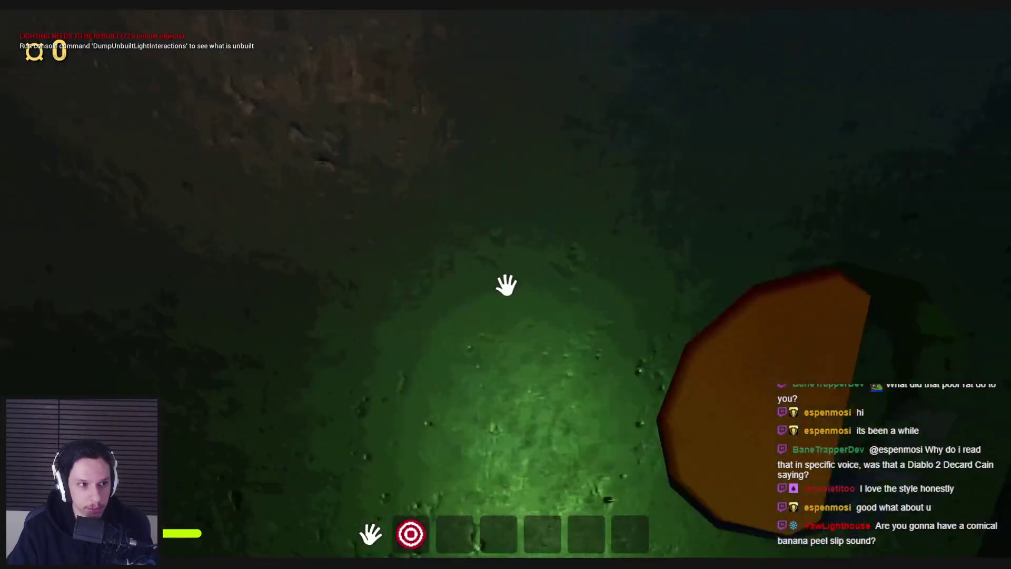
{"action": "left_click", "coordinate": [506, 285]}
{"action": "key", "text": "s"}
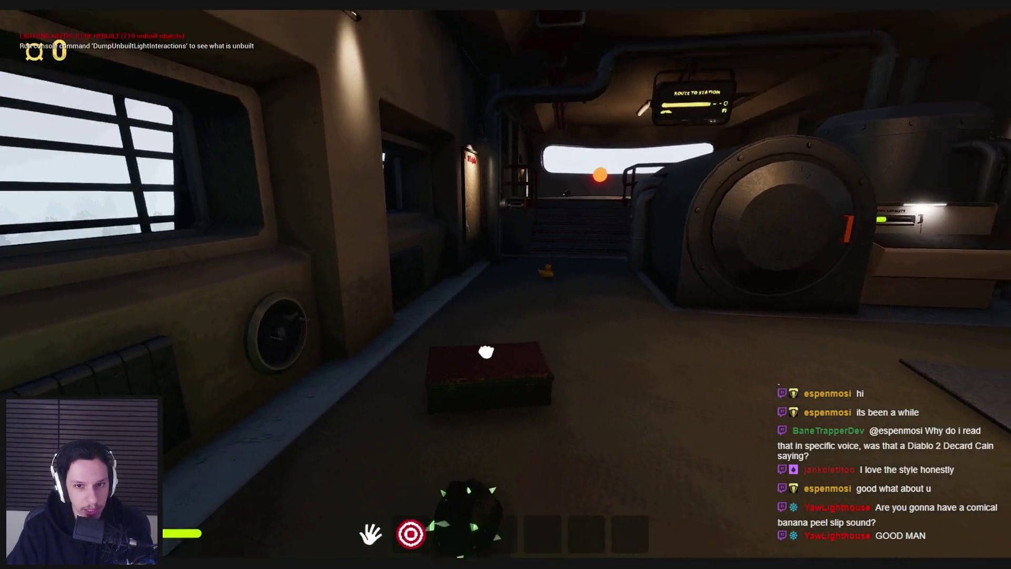
{"action": "left_click", "coordinate": [506, 285]}
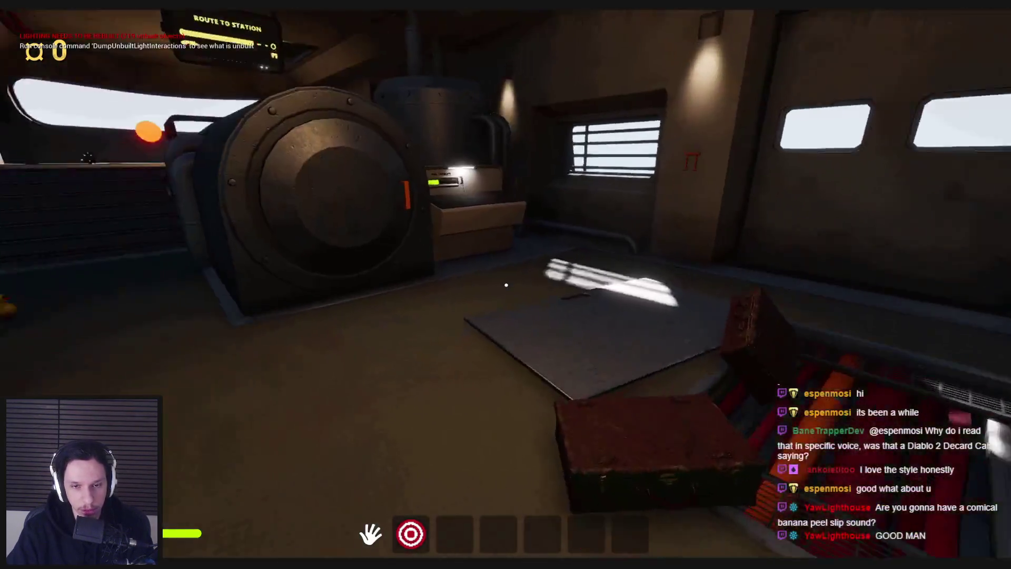
{"action": "left_click", "coordinate": [506, 285]}
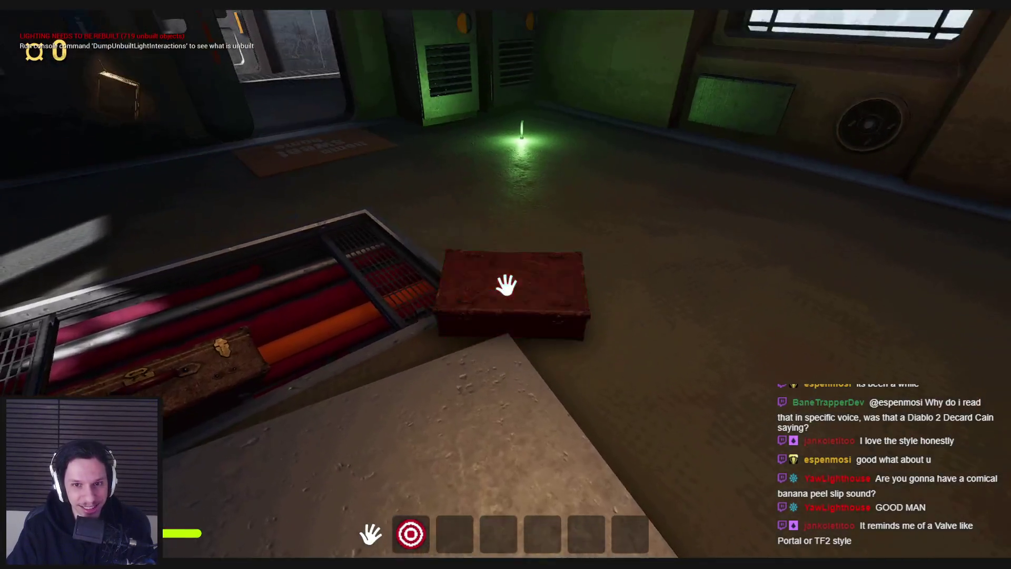
Step: Carry the red box off, grab a glowstick and pull the fuse-box lever to turn the lights green
{"action": "left_click", "coordinate": [507, 284]}
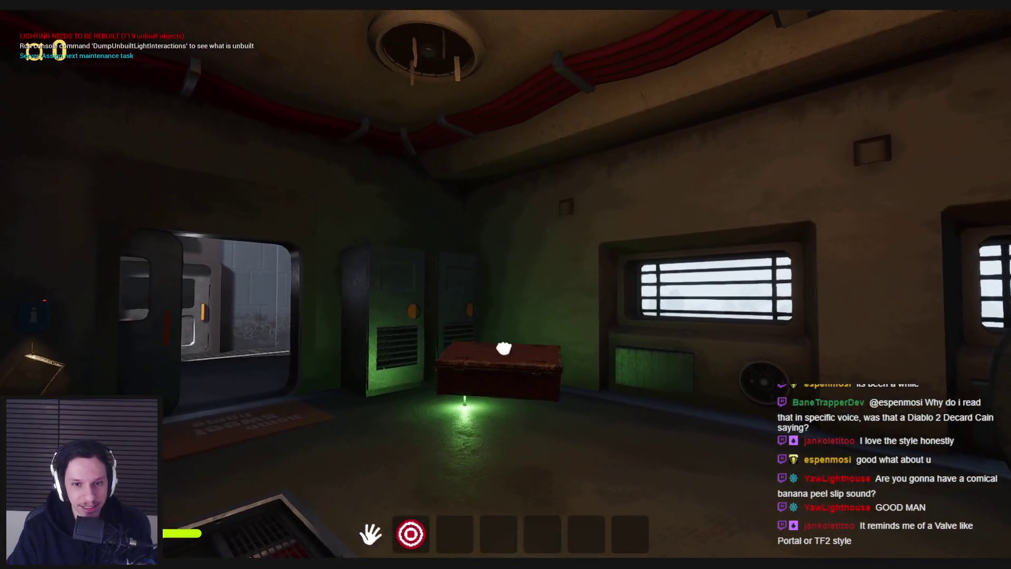
{"action": "left_click", "coordinate": [506, 285]}
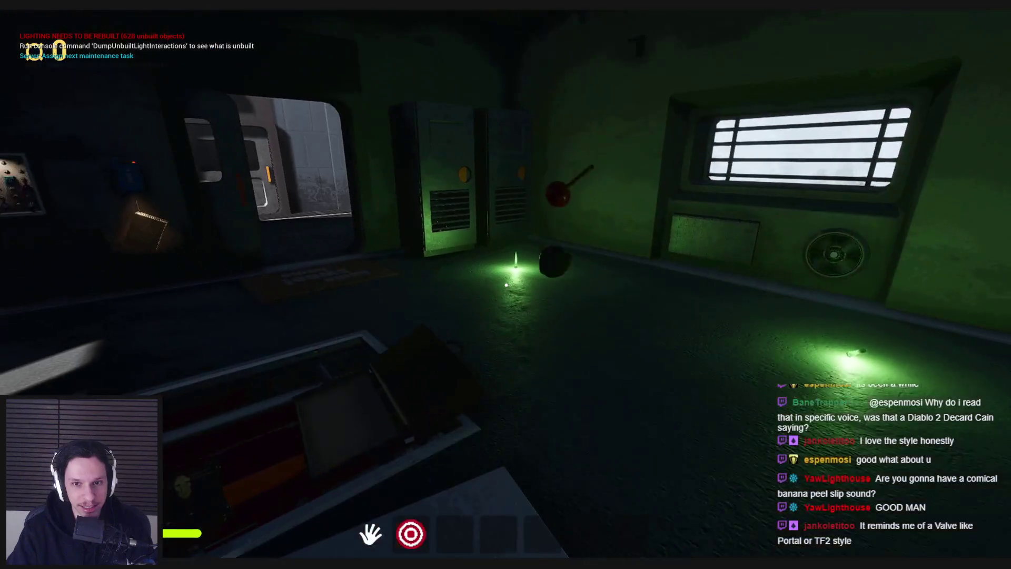
{"action": "key", "text": "w"}
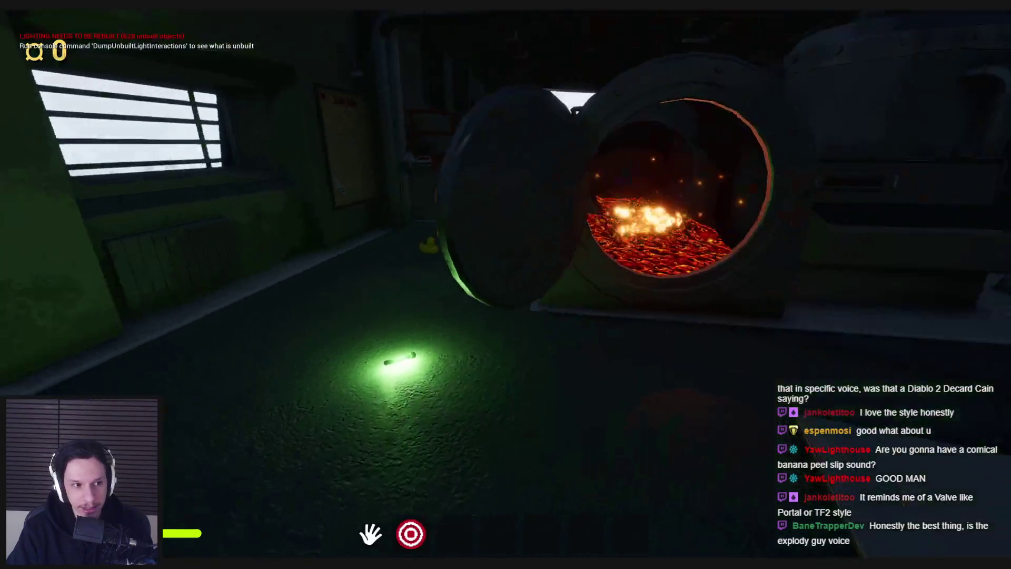
{"action": "left_click", "coordinate": [507, 284]}
{"action": "key", "text": "w"}
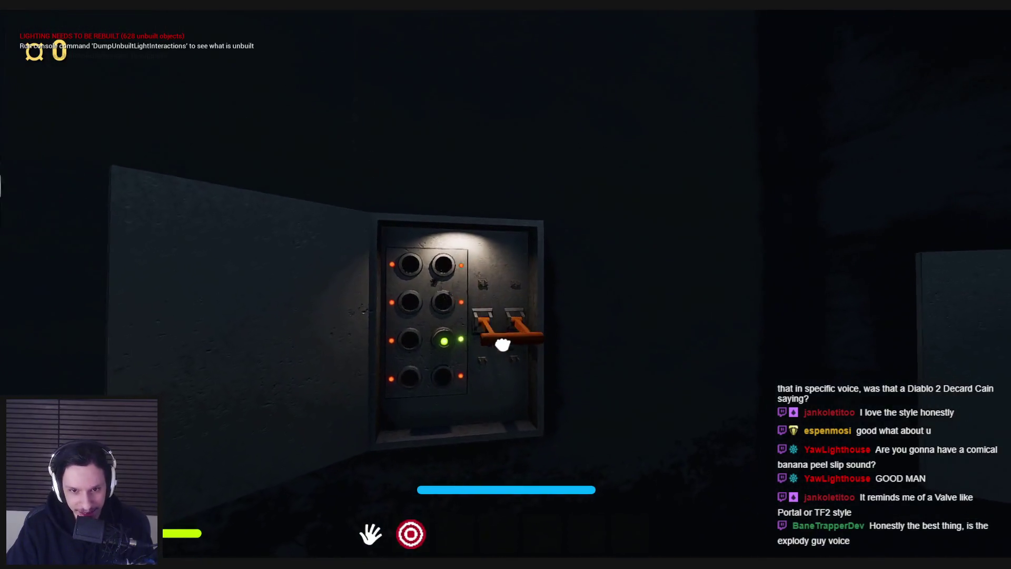
{"action": "left_click", "coordinate": [503, 342]}
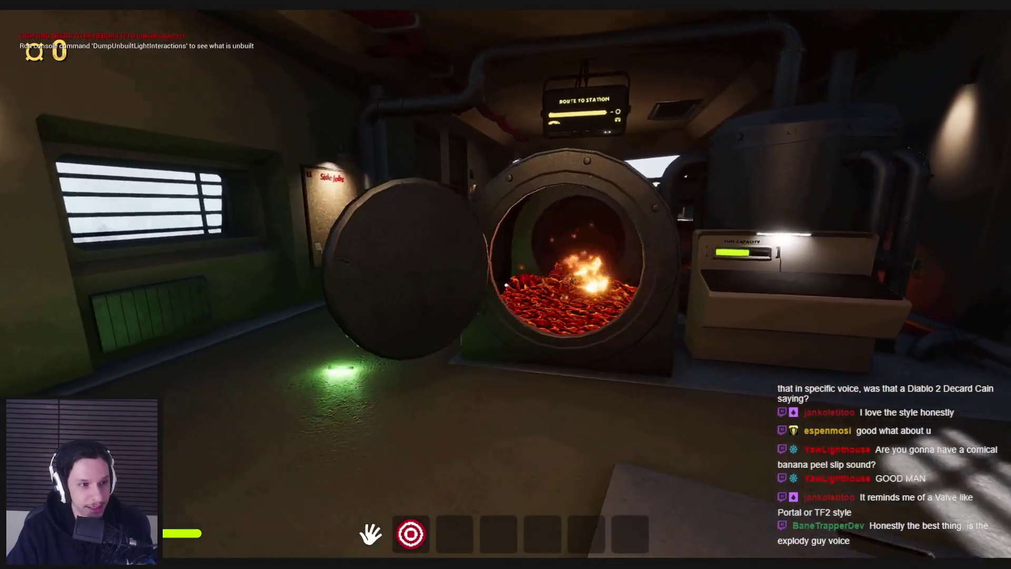
Step: Drop the carried box and the cardboard box into the lava furnace
{"action": "key", "text": "w"}
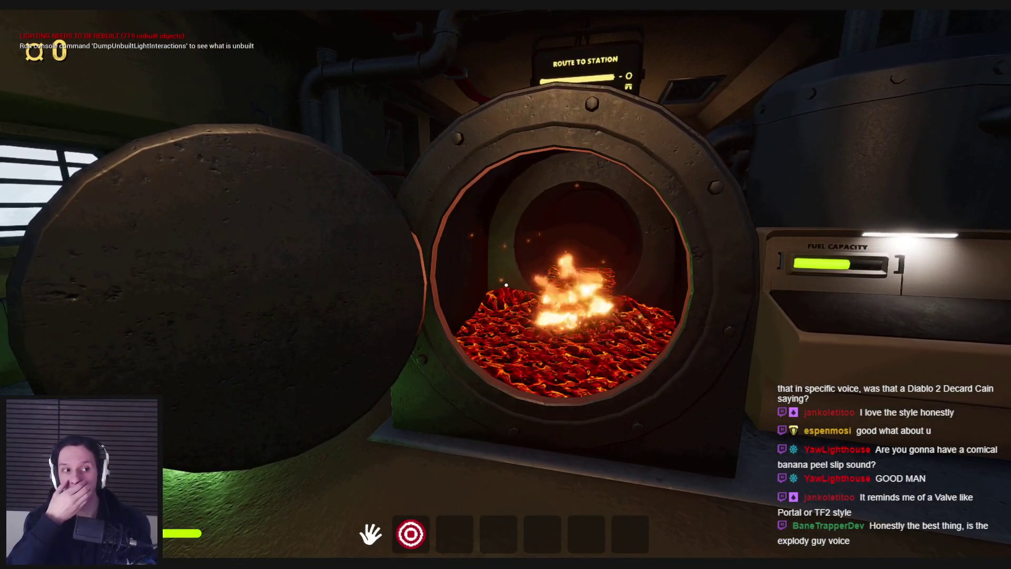
{"action": "mouse_move", "coordinate": [506, 287]}
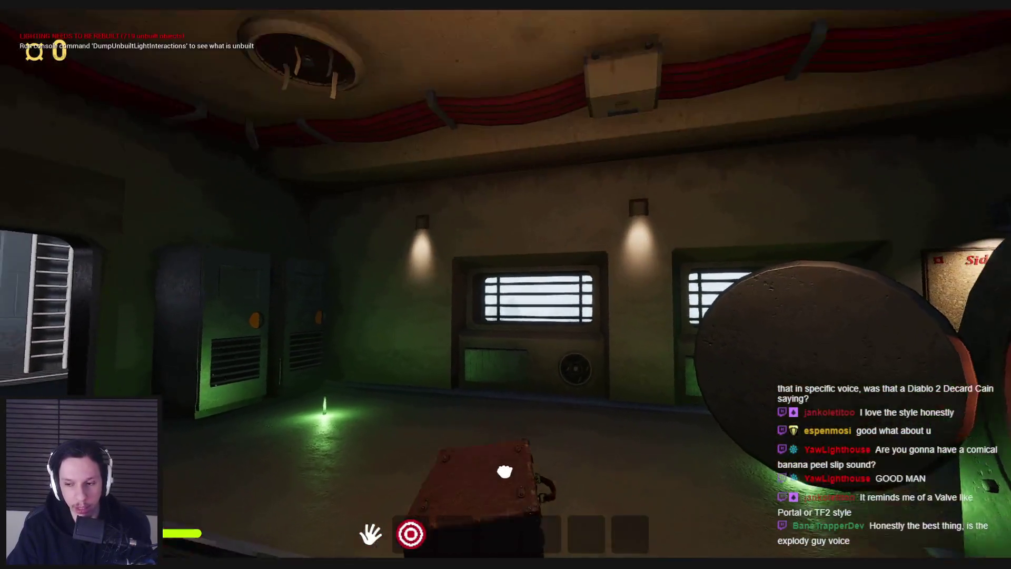
{"action": "left_click", "coordinate": [506, 285]}
{"action": "left_click", "coordinate": [506, 285]}
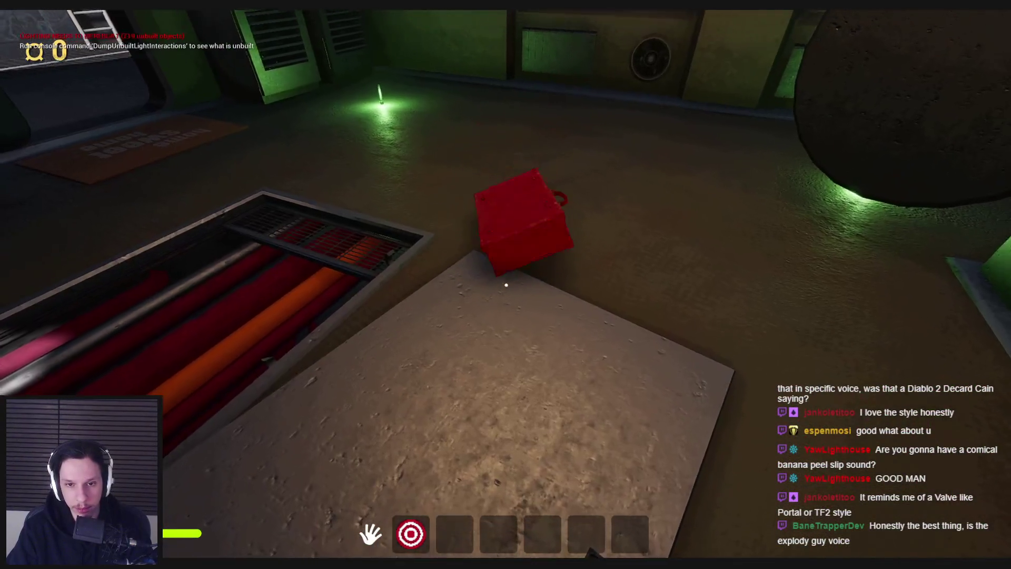
{"action": "left_click", "coordinate": [506, 284]}
{"action": "mouse_move", "coordinate": [506, 285]}
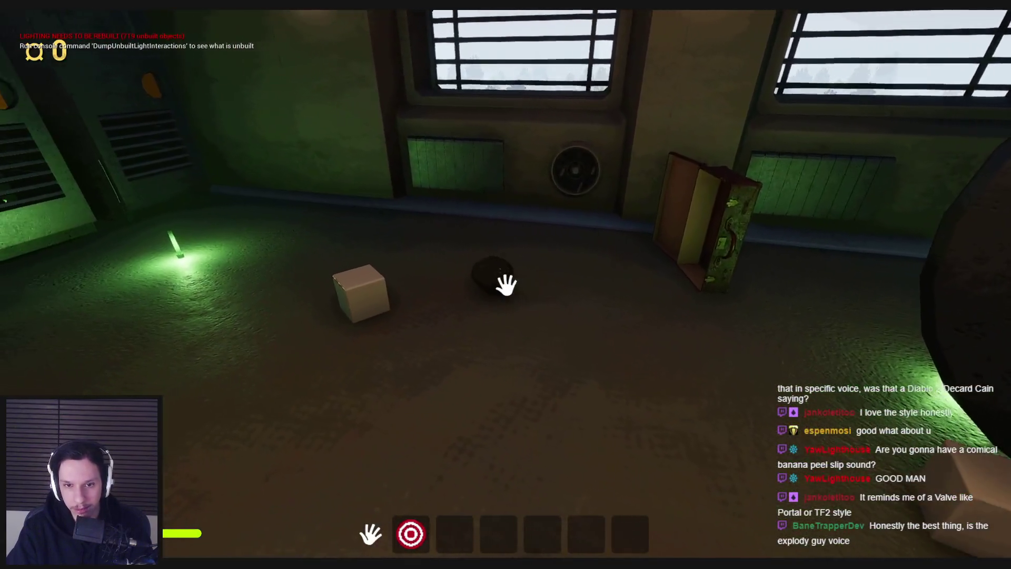
{"action": "left_click", "coordinate": [506, 285]}
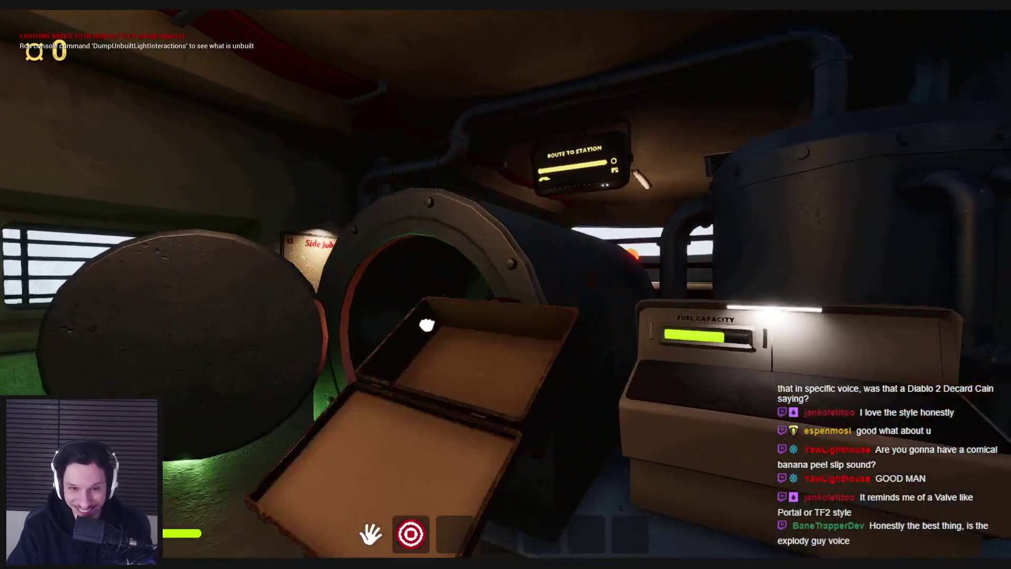
{"action": "left_click", "coordinate": [427, 324]}
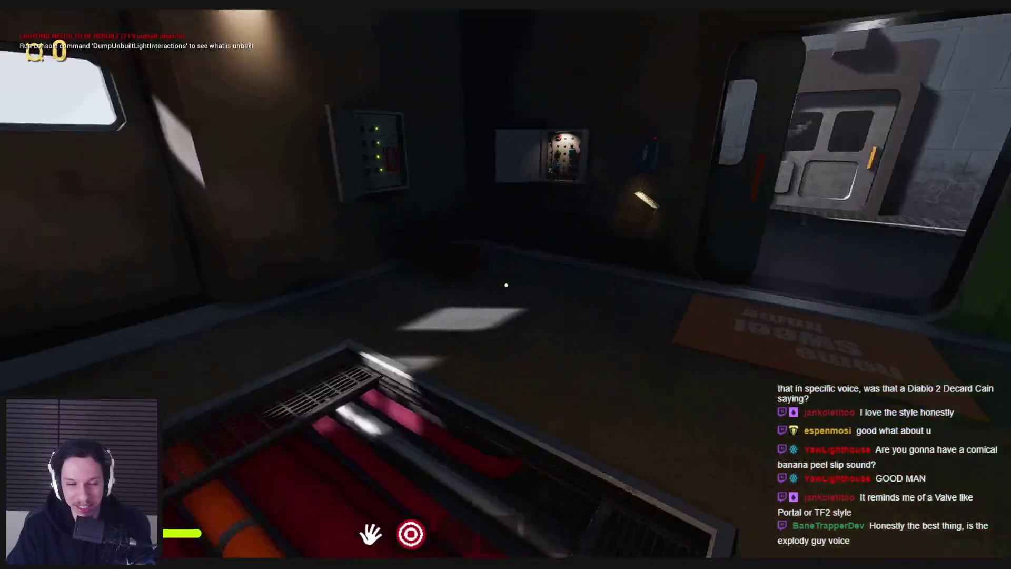
{"action": "left_click", "coordinate": [506, 285]}
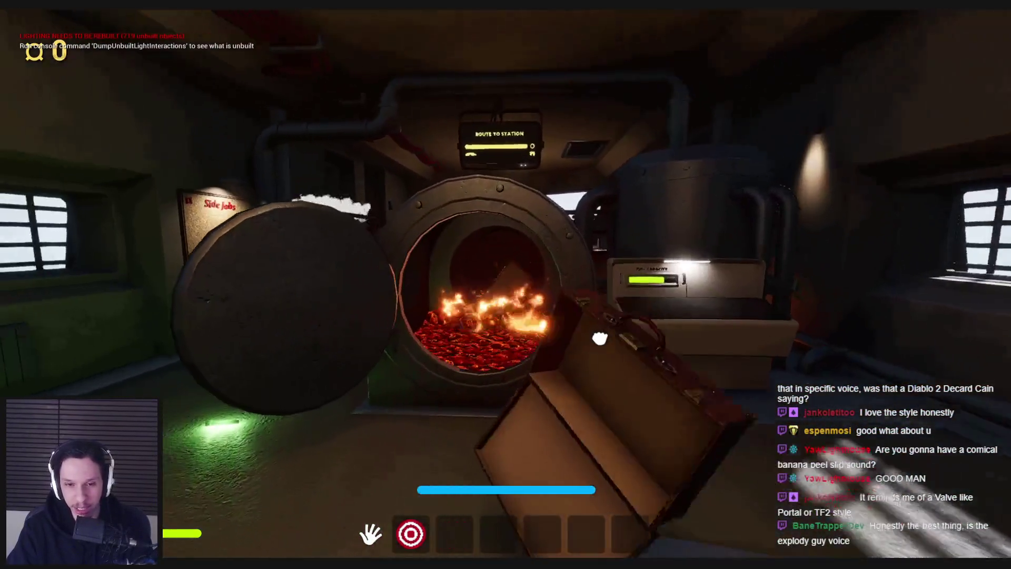
{"action": "left_click", "coordinate": [600, 337]}
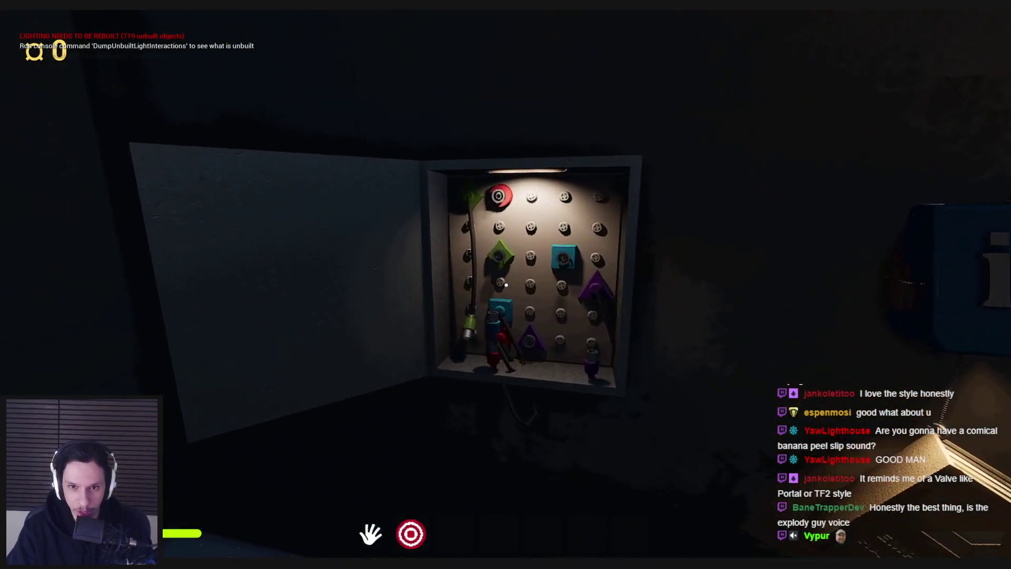
Step: Plug the blue and red pegs into their matching sockets and insert the gear into the wall socket
{"action": "left_click_drag", "start_coordinate": [506, 282], "coordinate": [510, 216]}
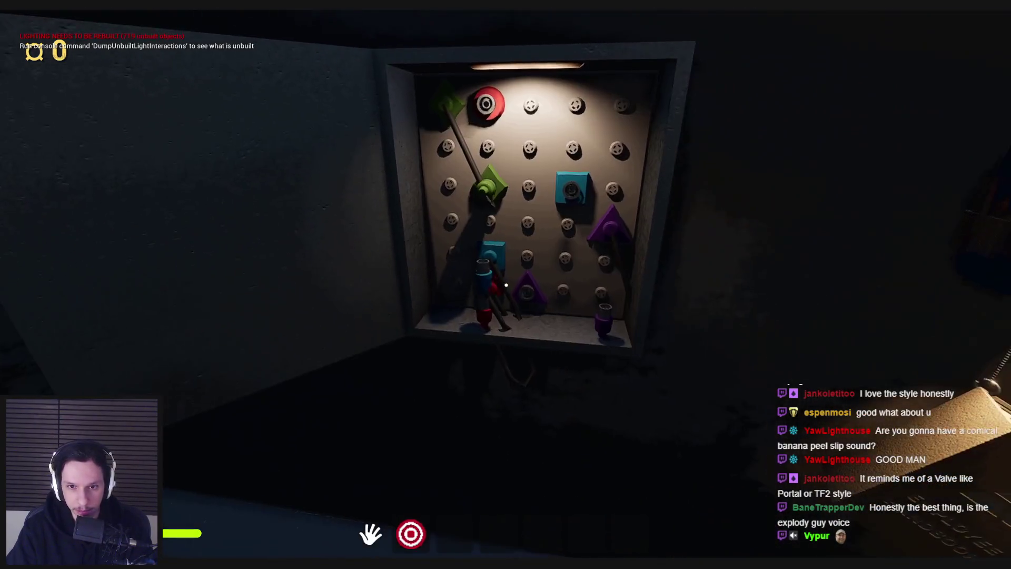
{"action": "left_click_drag", "start_coordinate": [527, 301], "coordinate": [501, 303]}
{"action": "left_click_drag", "start_coordinate": [579, 329], "coordinate": [619, 244]}
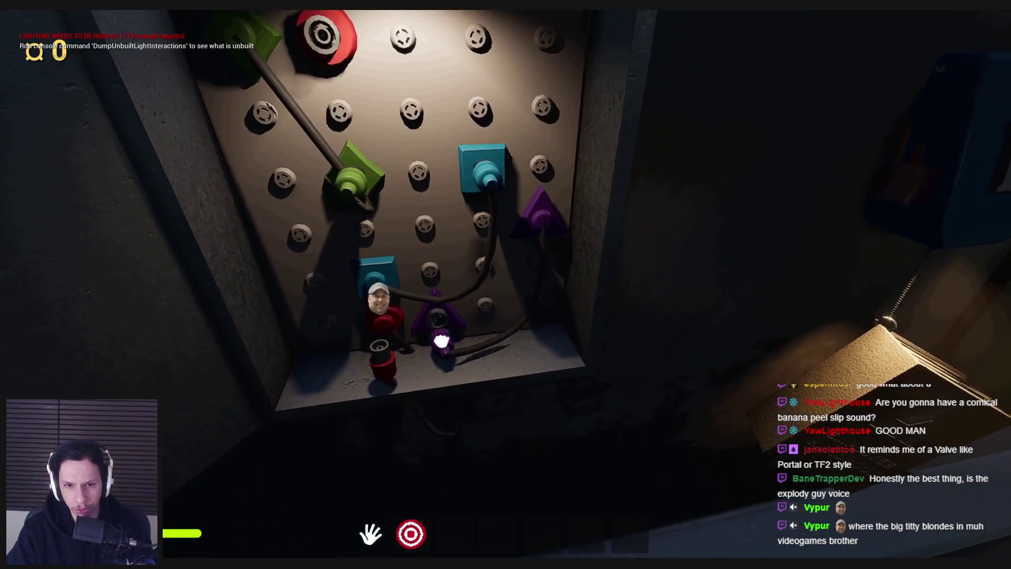
{"action": "mouse_move", "coordinate": [454, 351]}
{"action": "left_mouse_down"}
{"action": "mouse_move", "coordinate": [508, 286]}
{"action": "mouse_move", "coordinate": [514, 234]}
{"action": "left_mouse_up"}
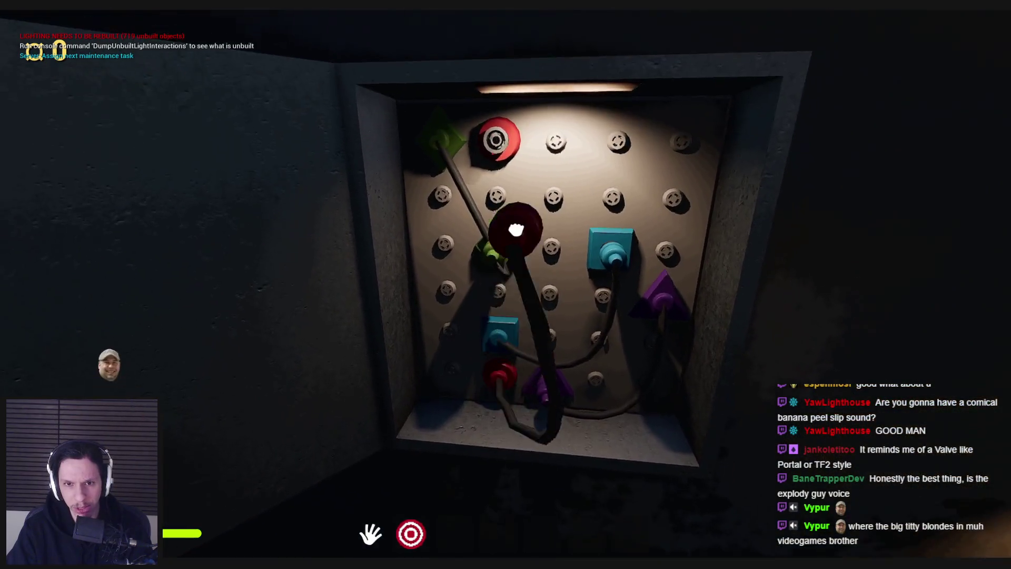
{"action": "left_click_drag", "start_coordinate": [514, 112], "coordinate": [498, 116]}
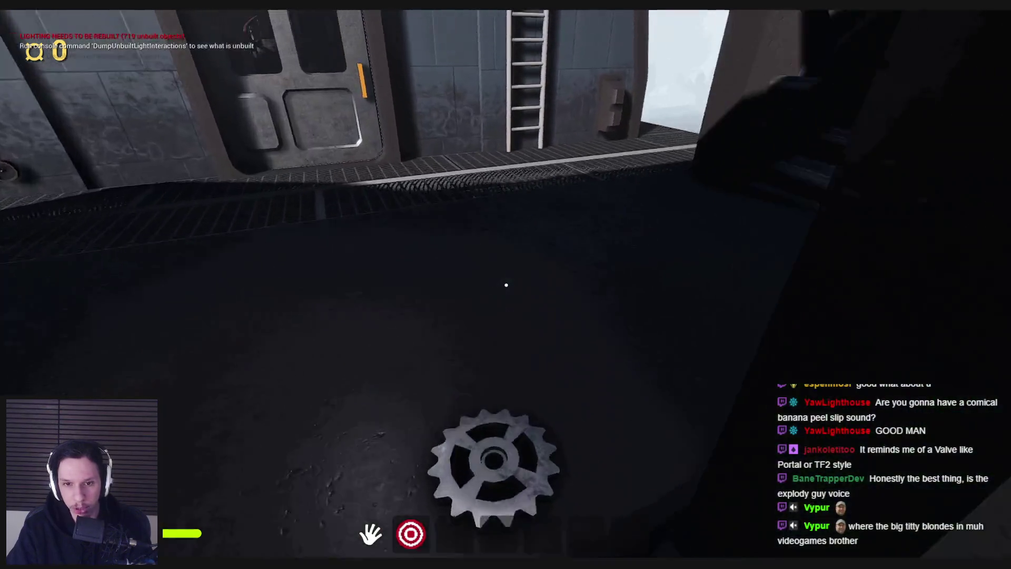
{"action": "left_click_drag", "start_coordinate": [506, 285], "coordinate": [506, 285]}
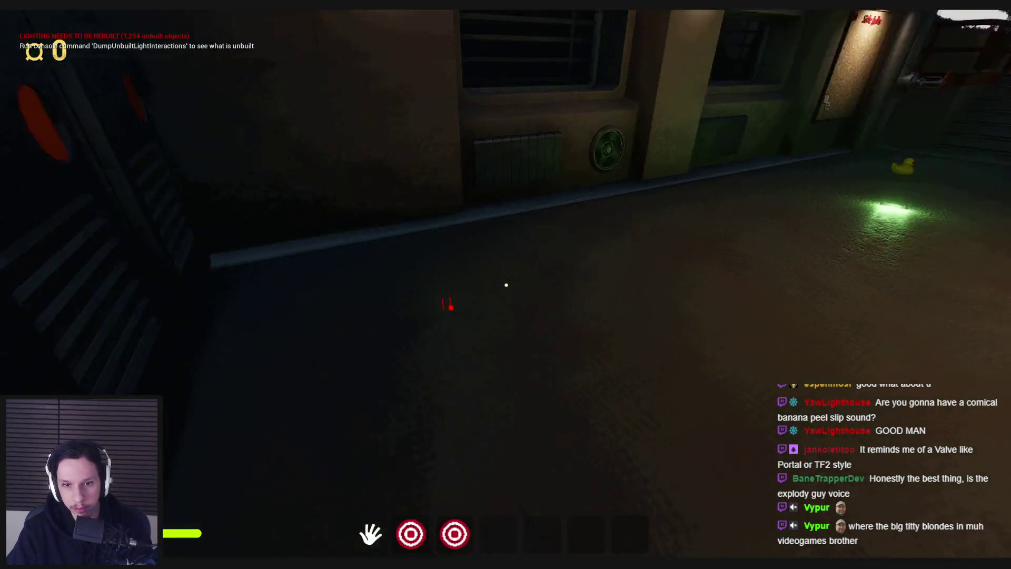
Step: Take out the glowstick, walk through the station, drop the glowstick and continue along the walkway toward the bench
{"action": "key", "text": "3"}
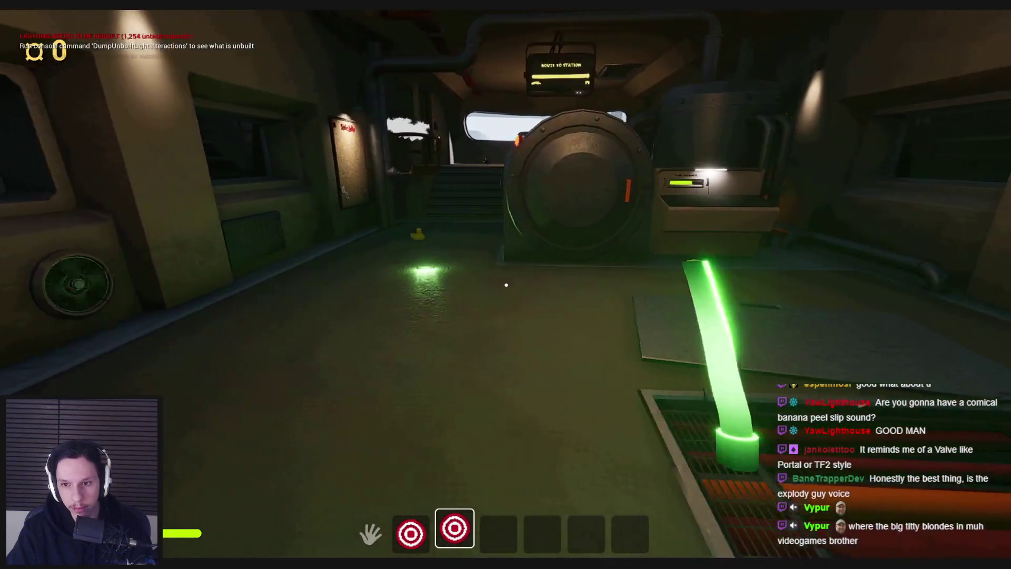
{"action": "key", "text": "w"}
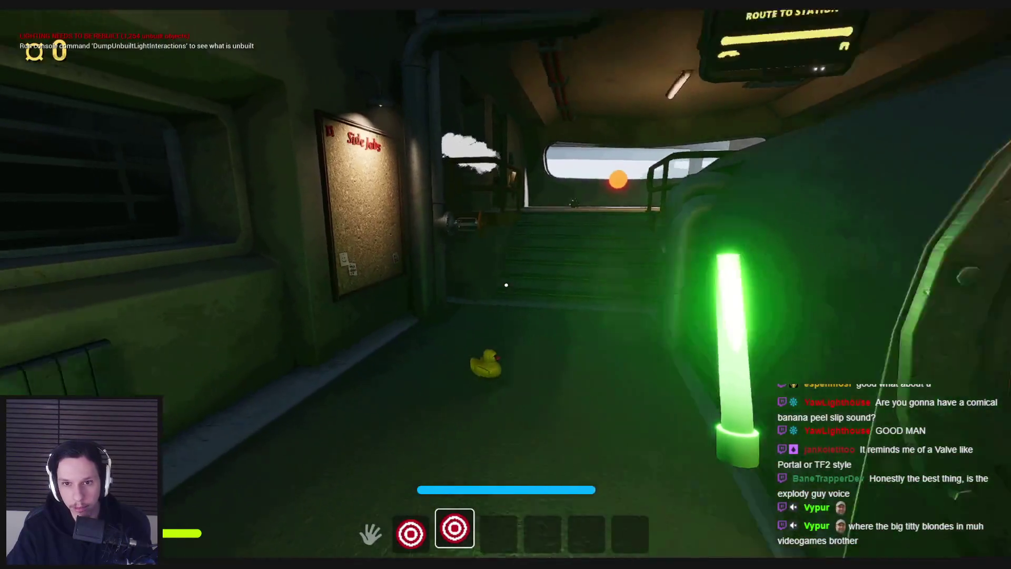
{"action": "key", "text": "w"}
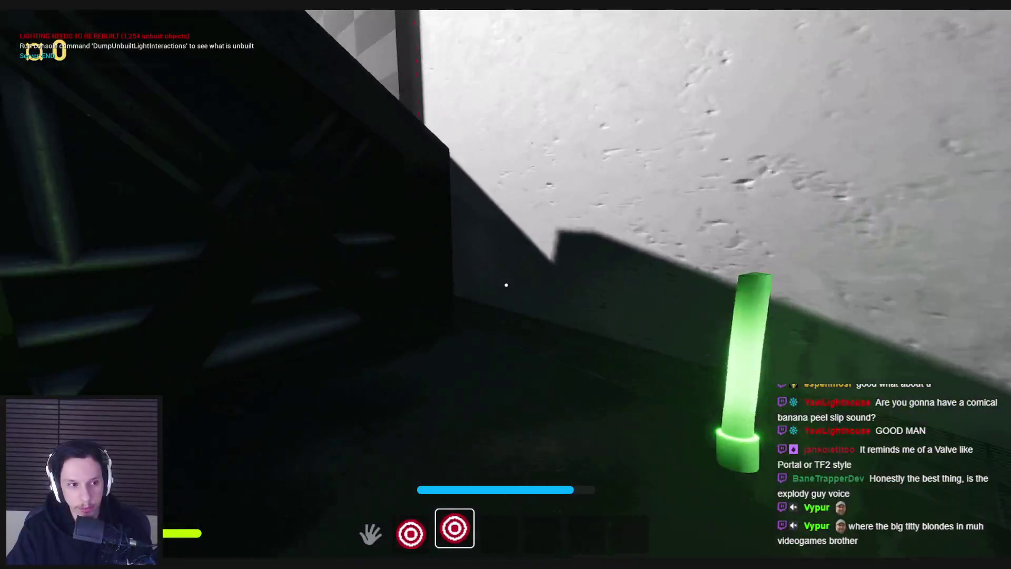
{"action": "key", "text": "w"}
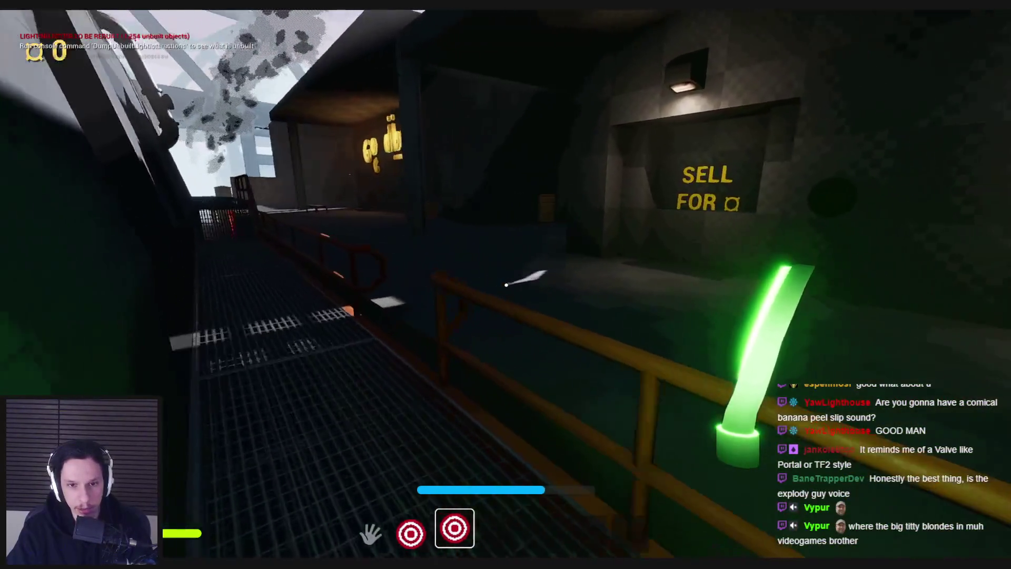
{"action": "key", "text": "w"}
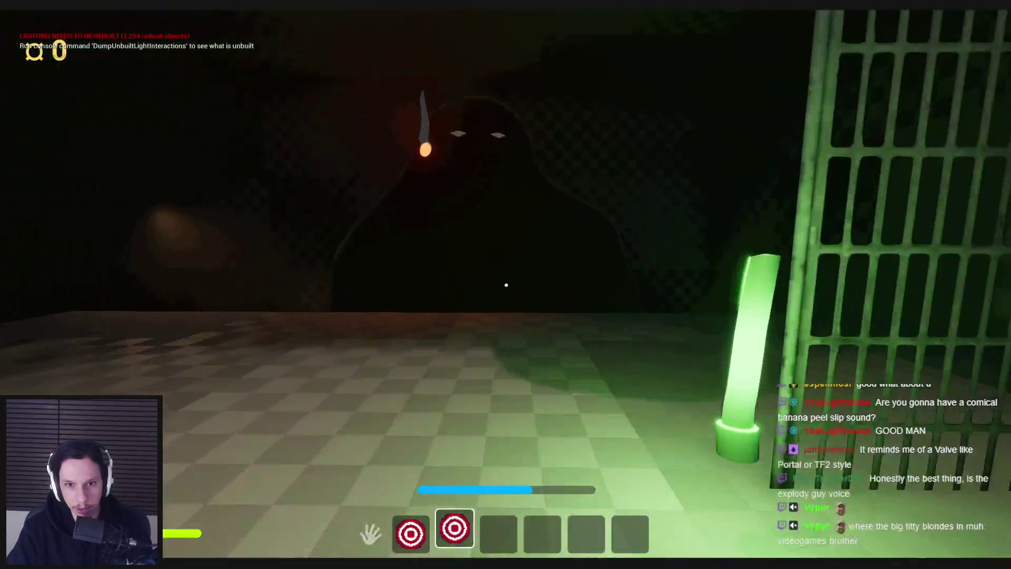
{"action": "key", "text": "g"}
{"action": "key", "text": "w"}
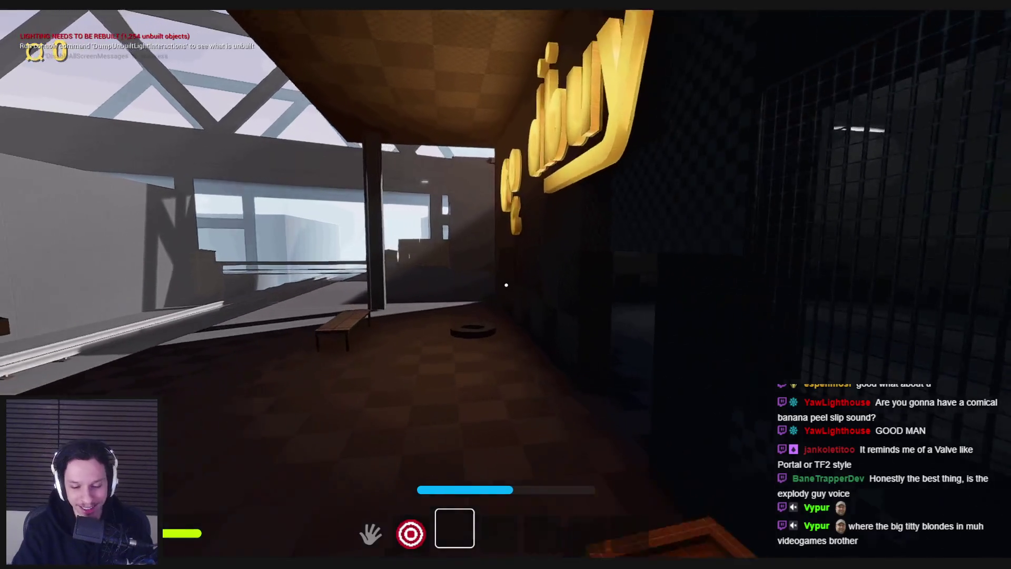
{"action": "key", "text": "w"}
{"action": "key", "text": "w"}
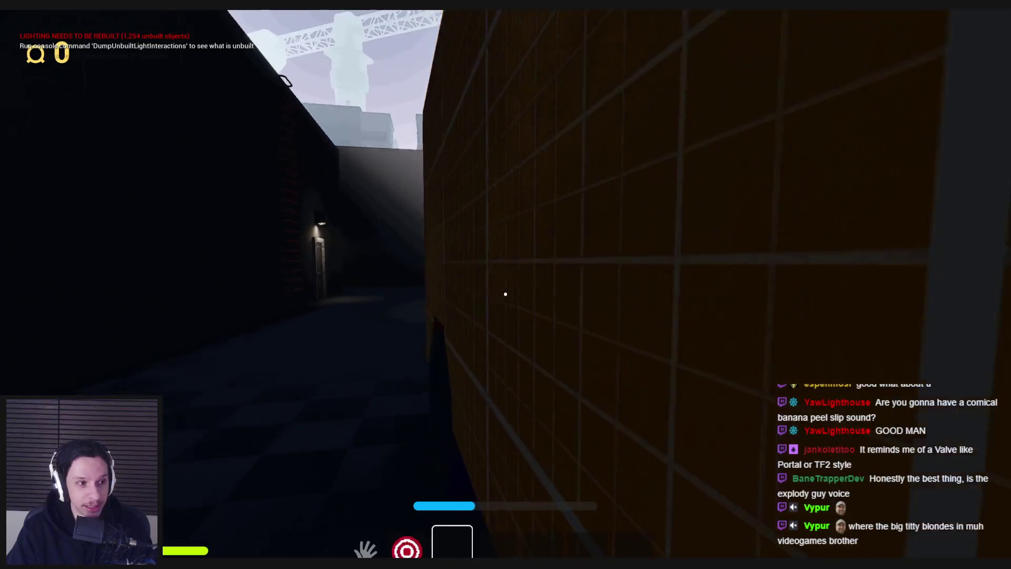
Step: Walk through the dark alley into the basketball court, pick up the ball and charge a first throw
{"action": "key", "text": "w"}
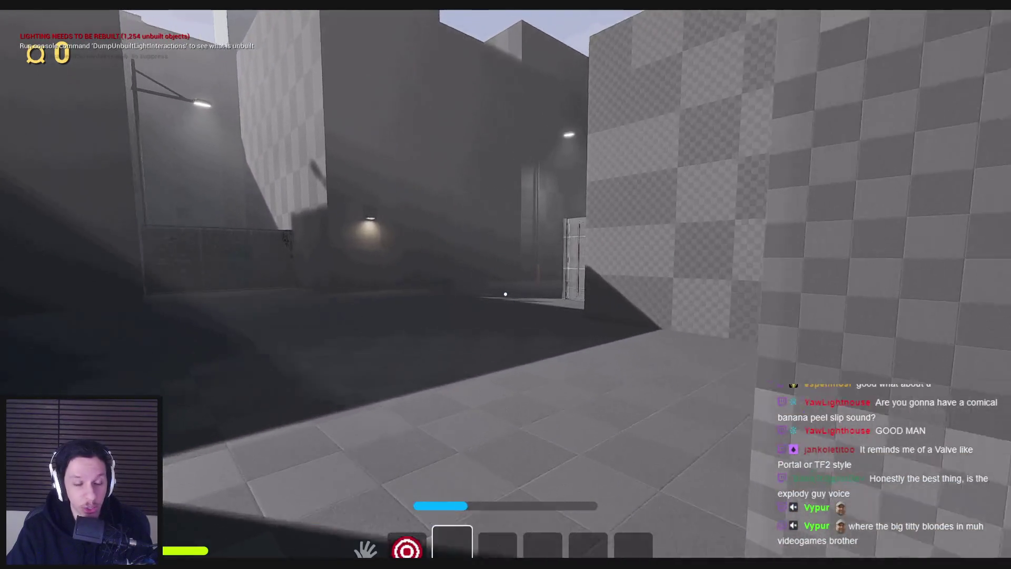
{"action": "key", "text": "w"}
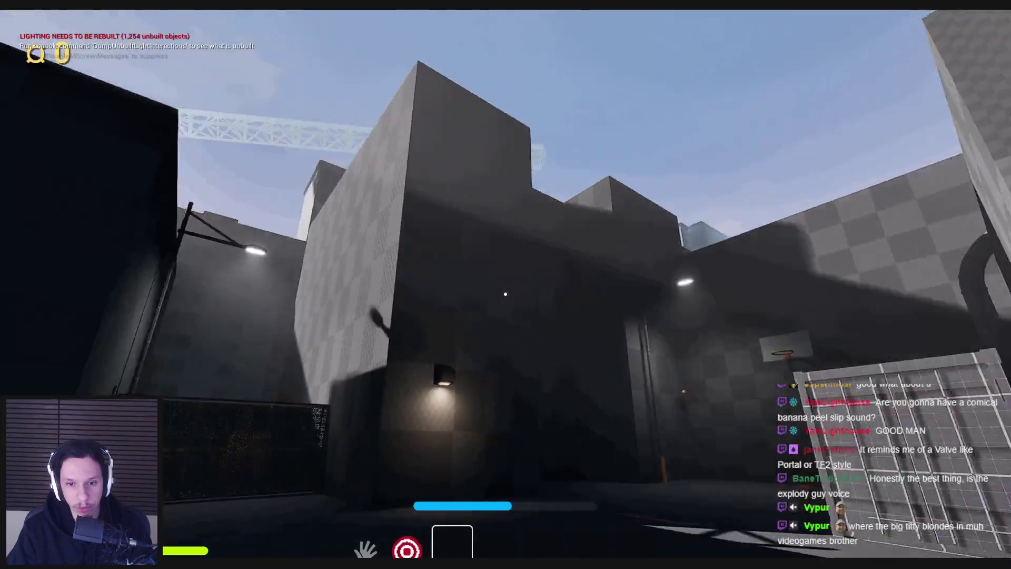
{"action": "key", "text": "w"}
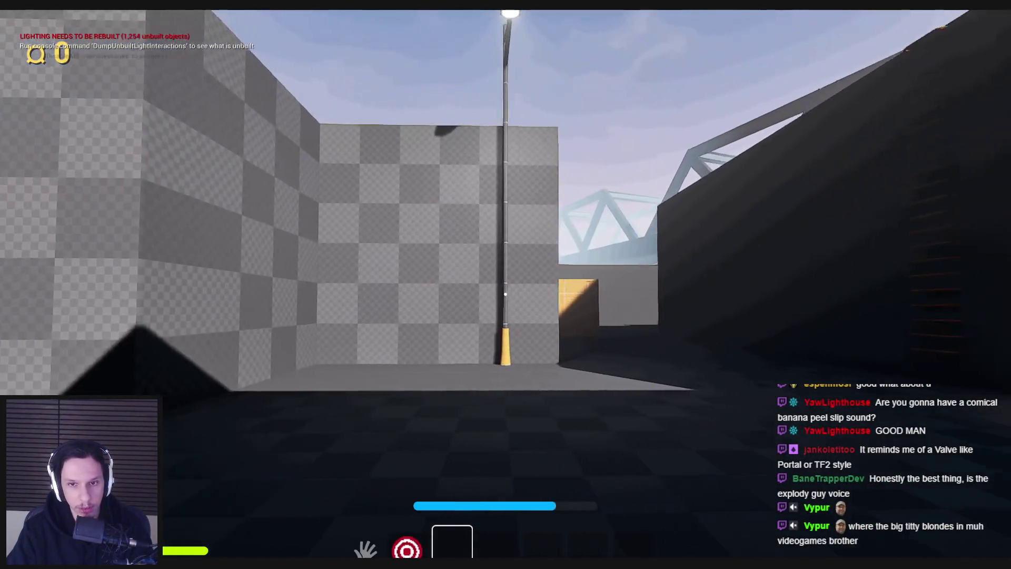
{"action": "key", "text": "w"}
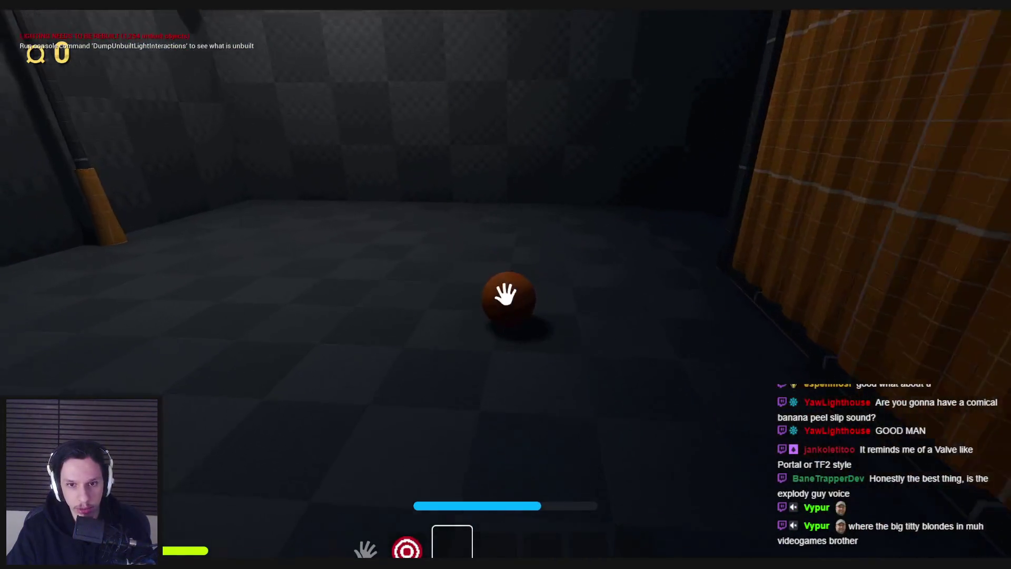
{"action": "left_click", "coordinate": [505, 294]}
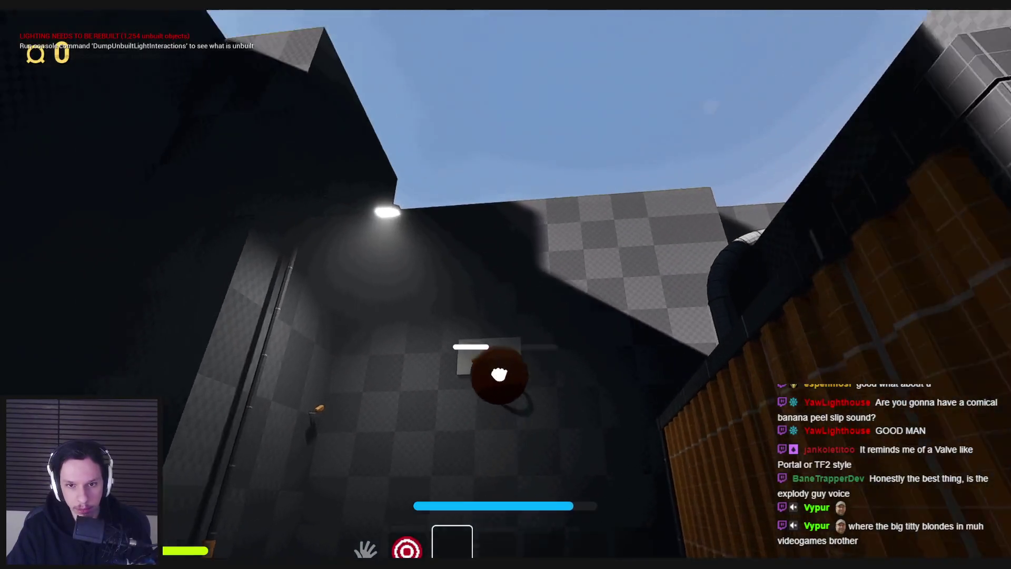
{"action": "mouse_move", "coordinate": [505, 304]}
{"action": "left_mouse_down"}
{"action": "mouse_move", "coordinate": [505, 264]}
{"action": "mouse_move", "coordinate": [506, 327]}
{"action": "mouse_move", "coordinate": [505, 285]}
{"action": "mouse_move", "coordinate": [506, 302]}
{"action": "left_mouse_up"}
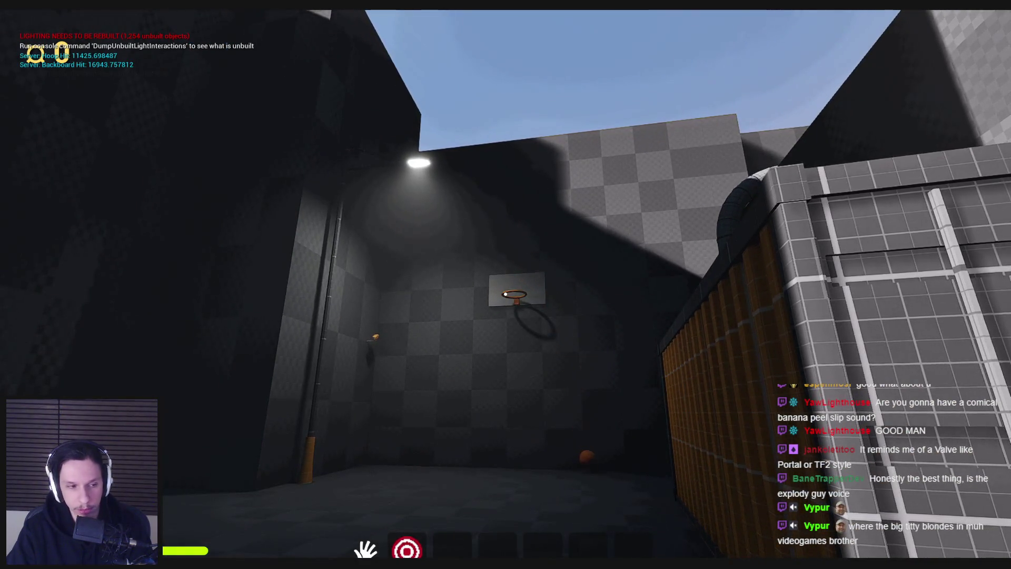
Step: Face the hoop and throw the ball at it, retrieving it after the bounce
{"action": "key", "text": "w"}
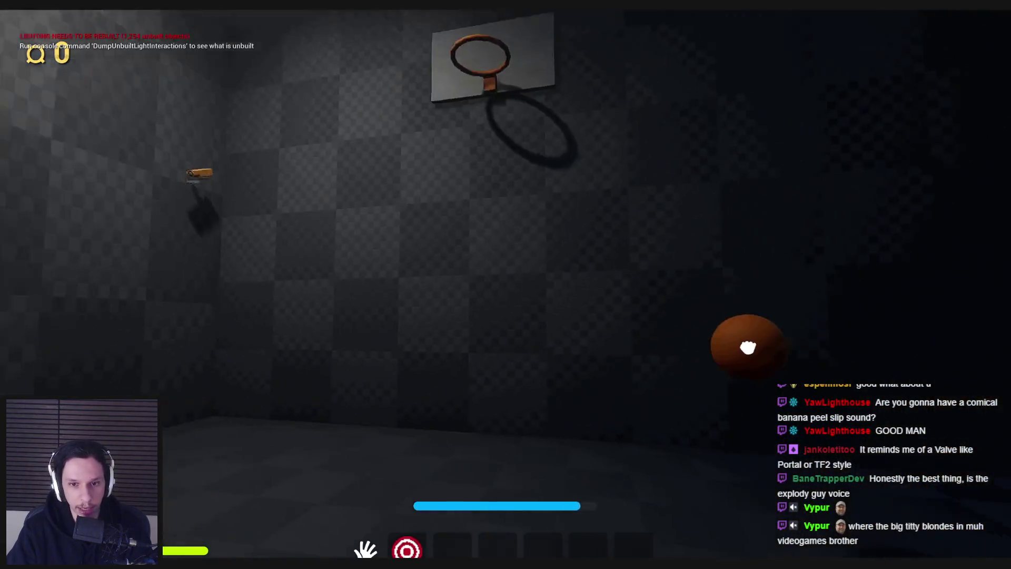
{"action": "key", "text": "s"}
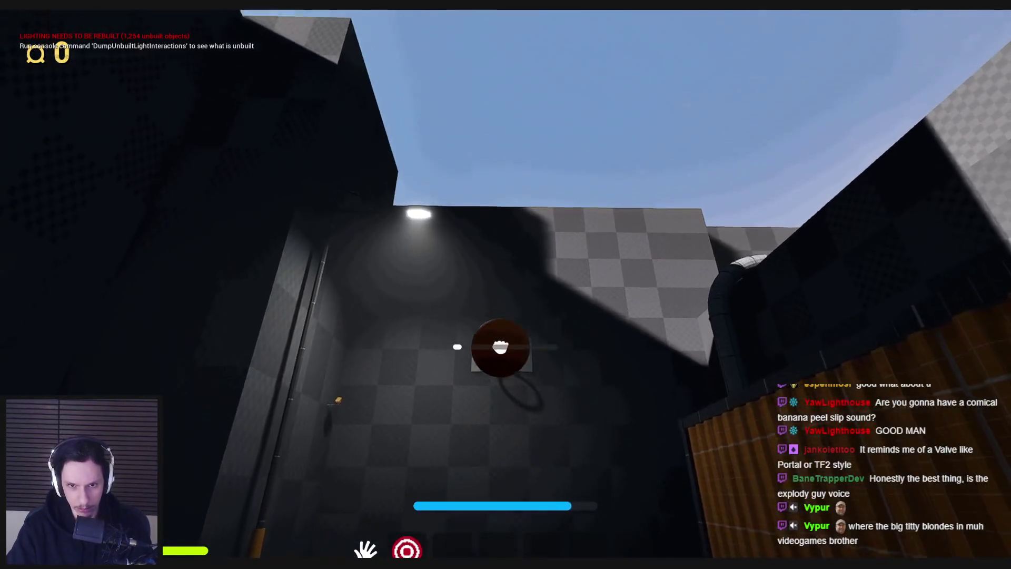
{"action": "key", "text": "e"}
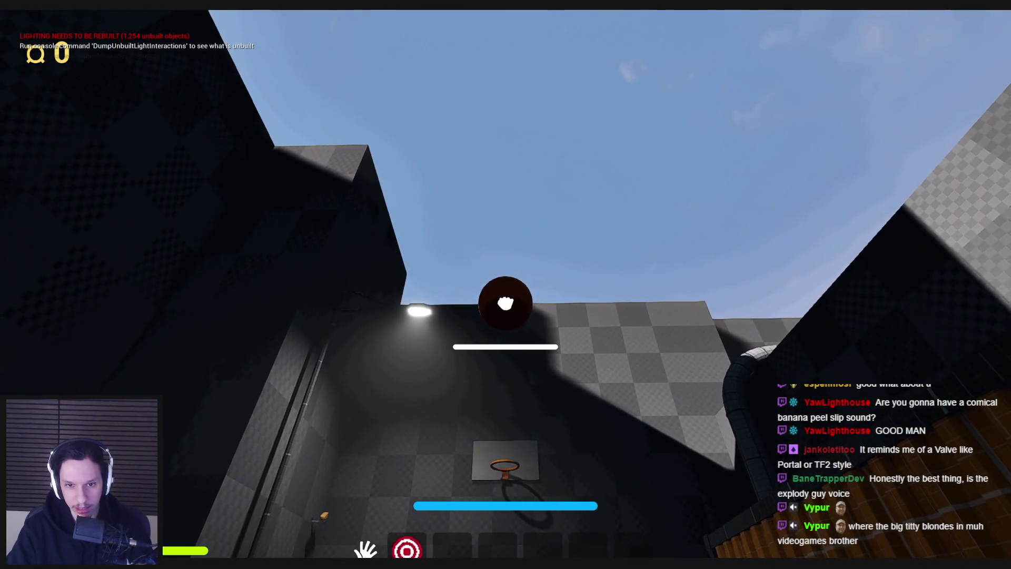
{"action": "left_click", "coordinate": [506, 294]}
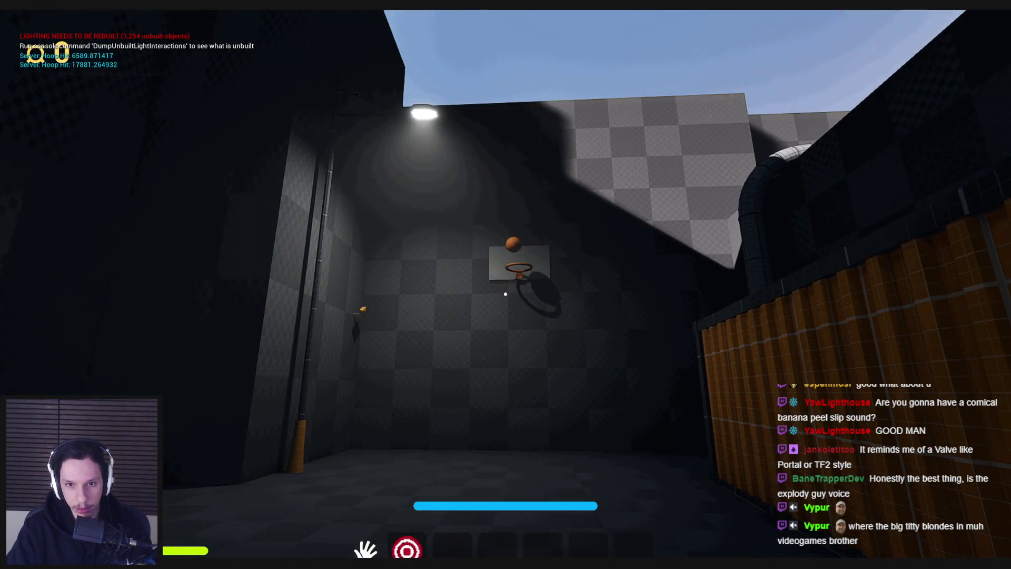
{"action": "key", "text": "w"}
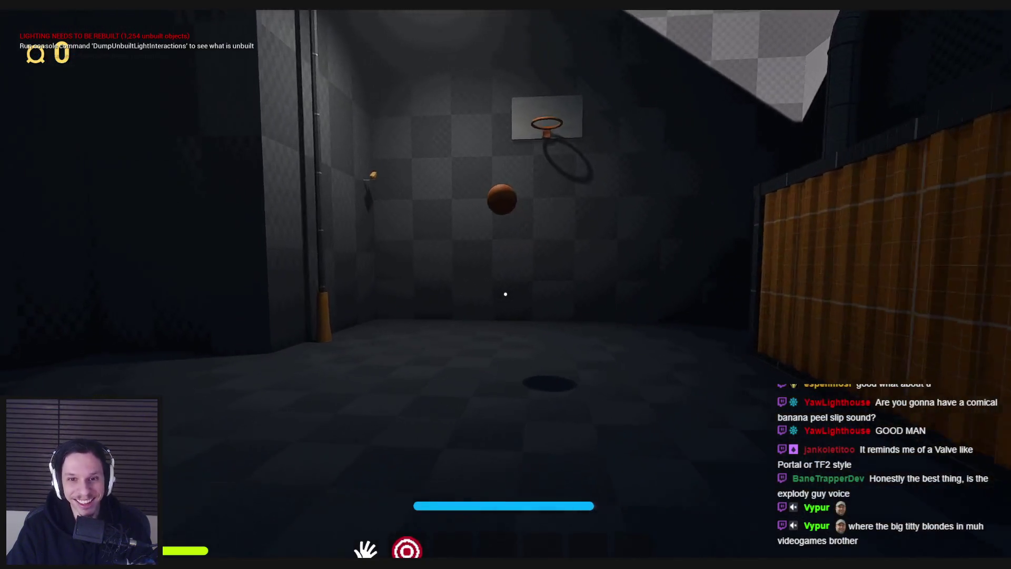
{"action": "key", "text": "s"}
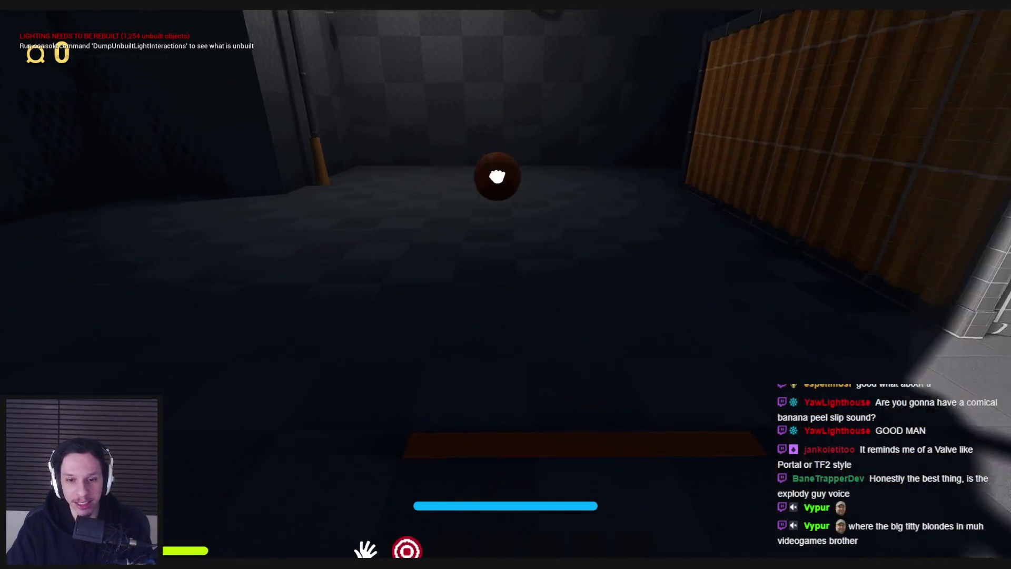
{"action": "left_click", "coordinate": [506, 294]}
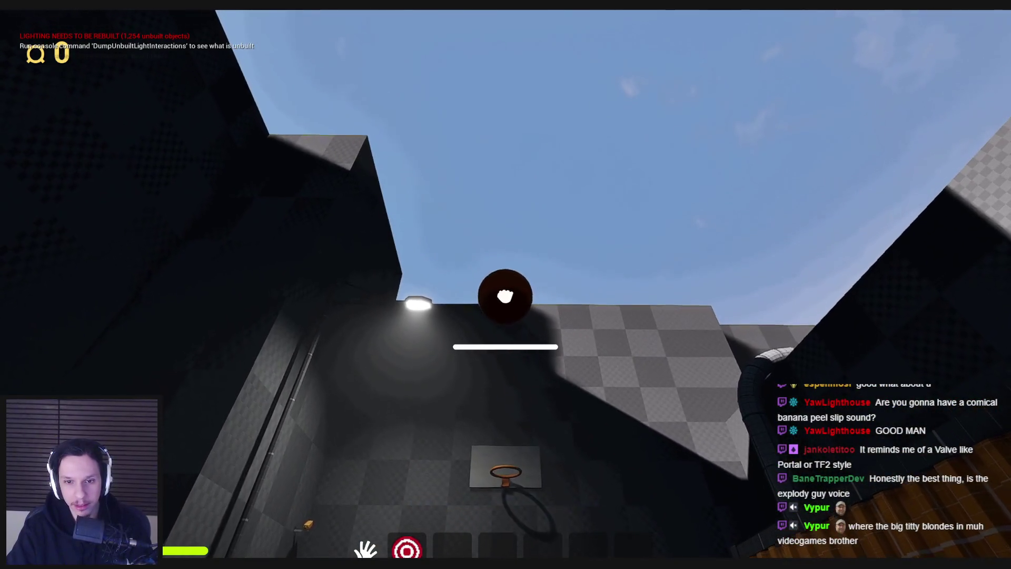
{"action": "left_click", "coordinate": [506, 294]}
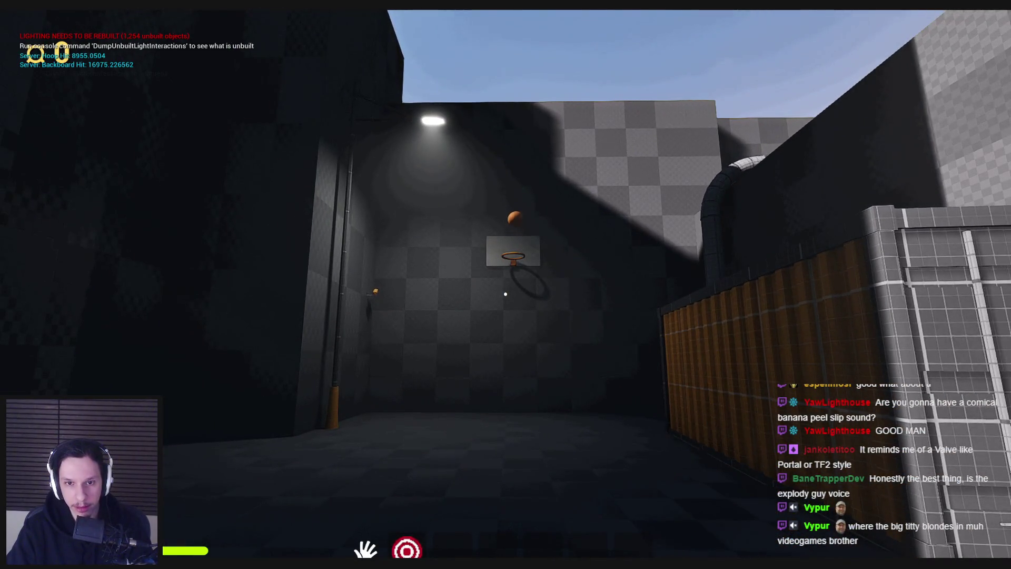
Step: Keep retrieving the ball and charging higher-aimed throws until hoop and backboard hits are logged
{"action": "key", "text": "w"}
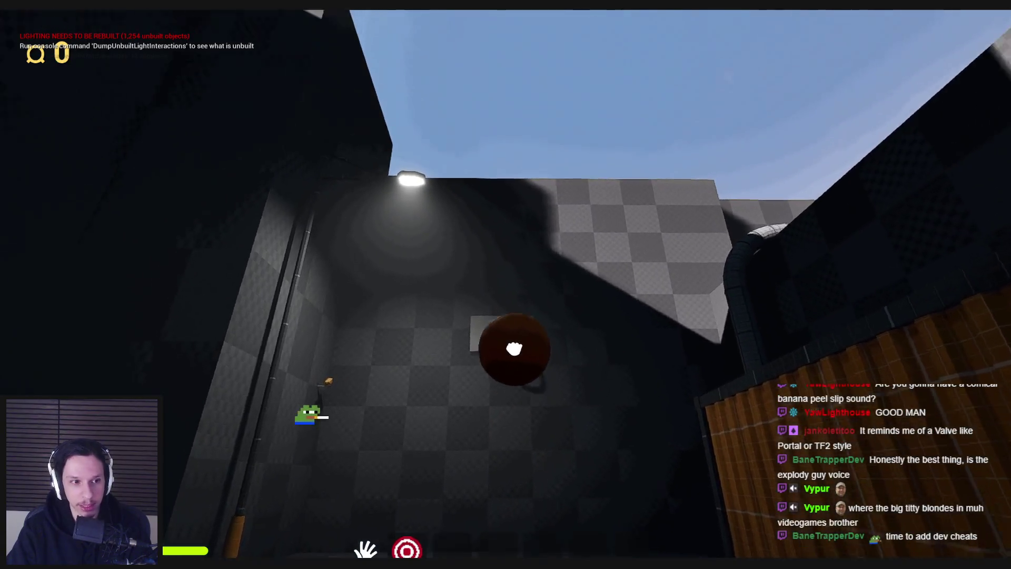
{"action": "left_click", "coordinate": [505, 294]}
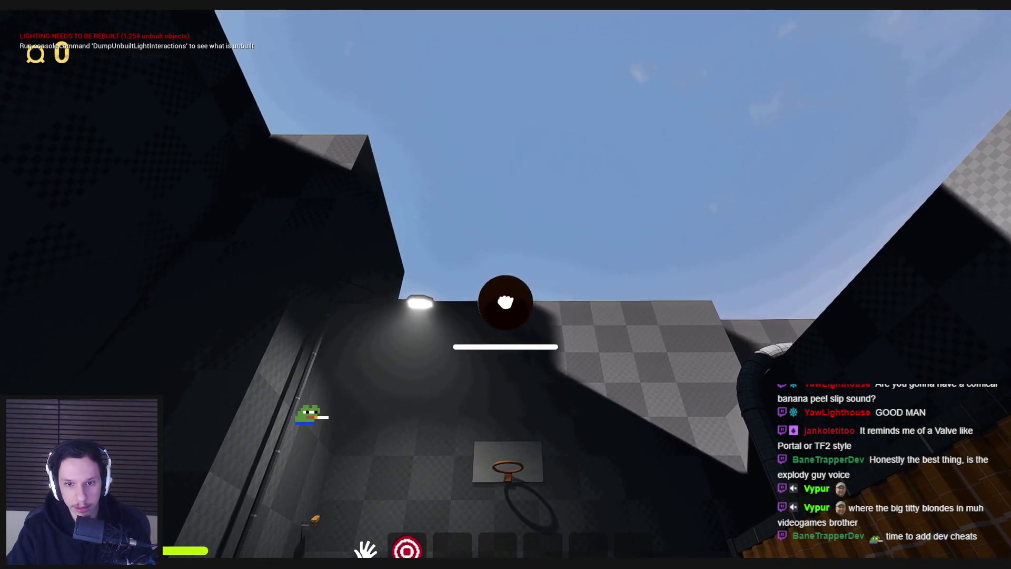
{"action": "left_click", "coordinate": [506, 294]}
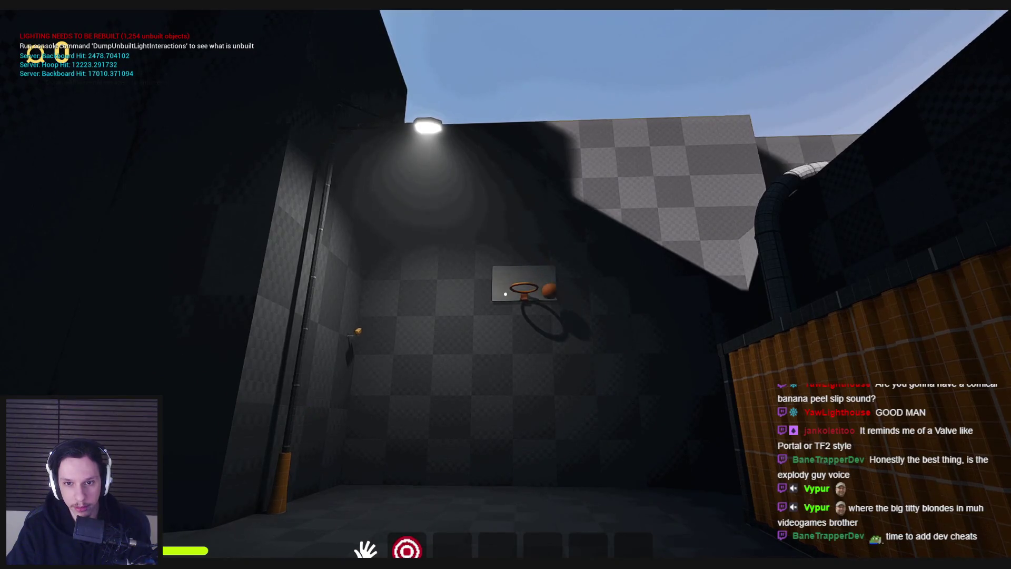
{"action": "key", "text": "w"}
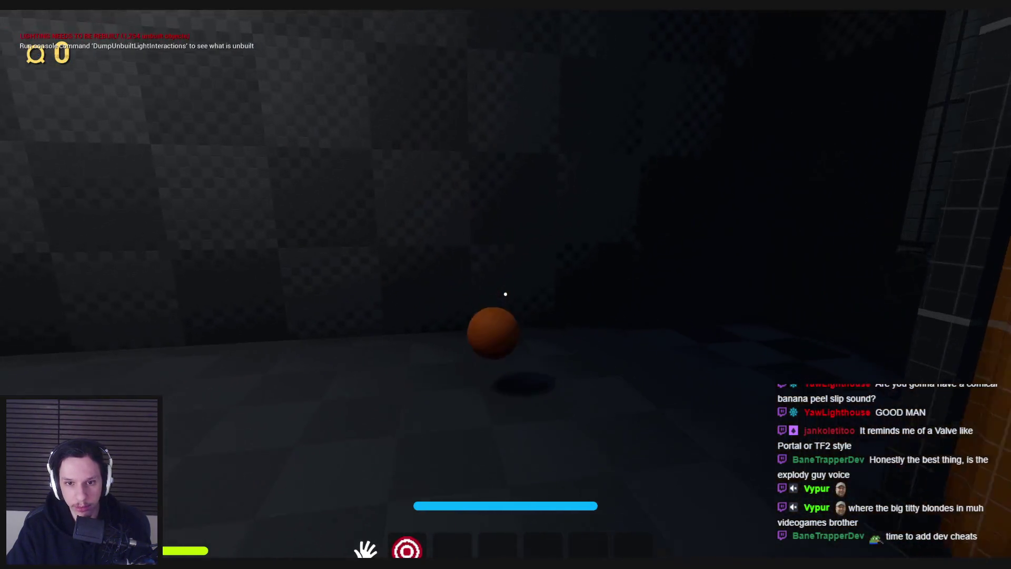
{"action": "left_click", "coordinate": [506, 294]}
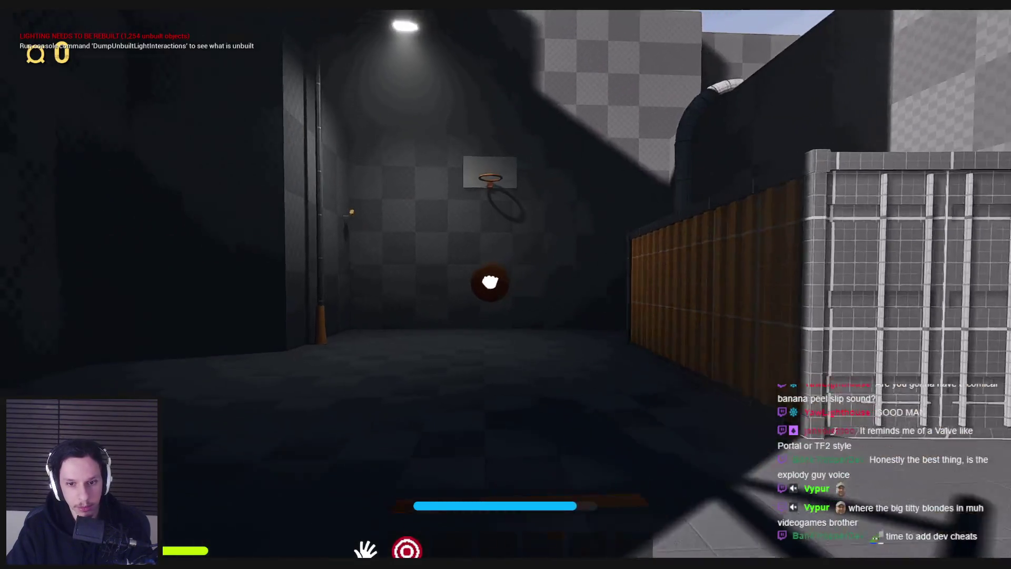
{"action": "left_click_drag", "start_coordinate": [495, 281], "coordinate": [506, 316]}
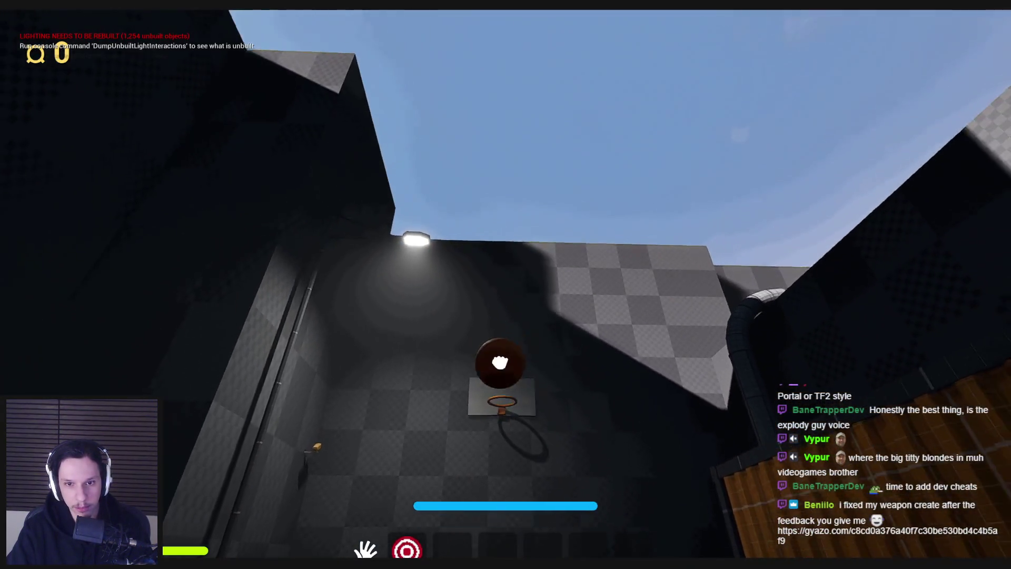
{"action": "mouse_move", "coordinate": [506, 294]}
{"action": "left_mouse_down"}
{"action": "mouse_move", "coordinate": [505, 317]}
{"action": "mouse_move", "coordinate": [493, 308]}
{"action": "mouse_move", "coordinate": [492, 323]}
{"action": "mouse_move", "coordinate": [511, 310]}
{"action": "mouse_move", "coordinate": [506, 298]}
{"action": "left_mouse_up"}
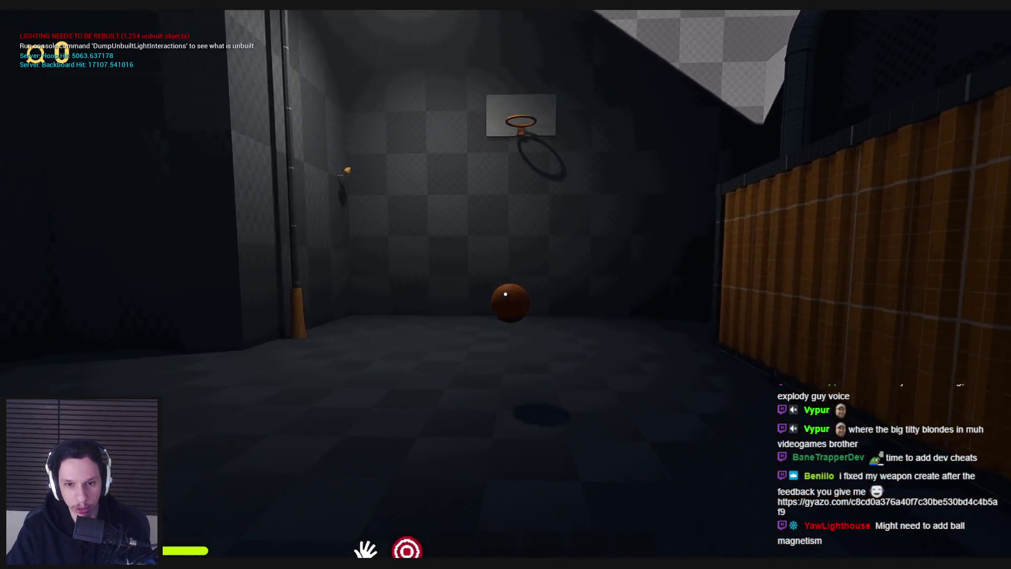
{"action": "left_click", "coordinate": [505, 294]}
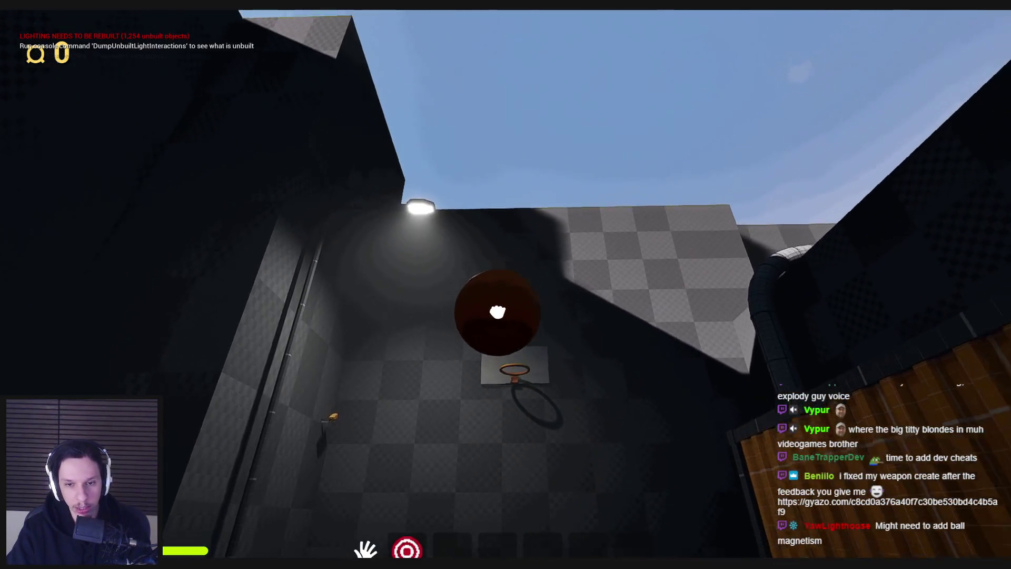
{"action": "left_click_drag", "start_coordinate": [505, 307], "coordinate": [503, 315]}
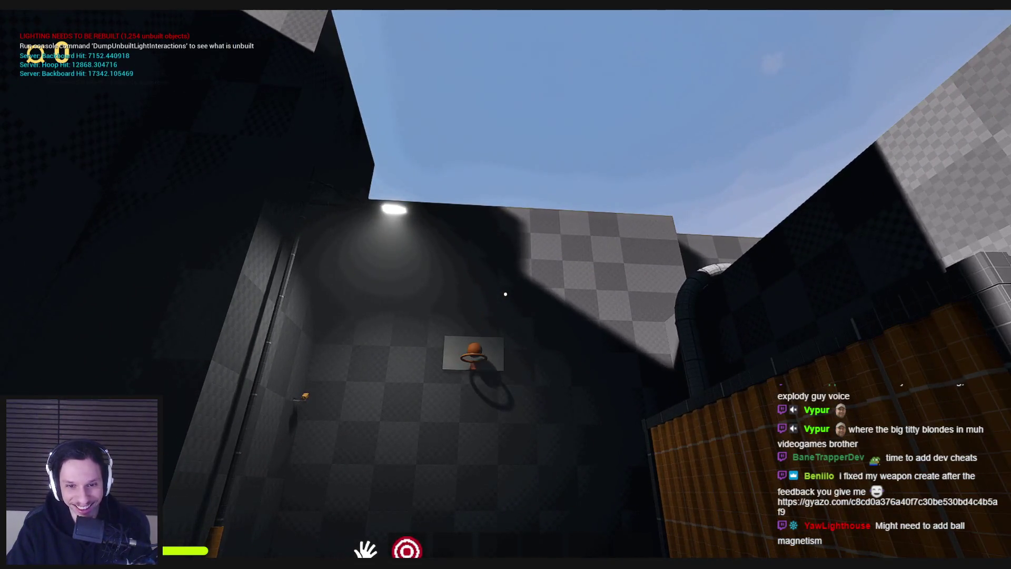
Step: Walk past the yellow crate and train to the walkway's end, stop PIE and maximize the Gyazo crate screenshot
{"action": "key", "text": "w"}
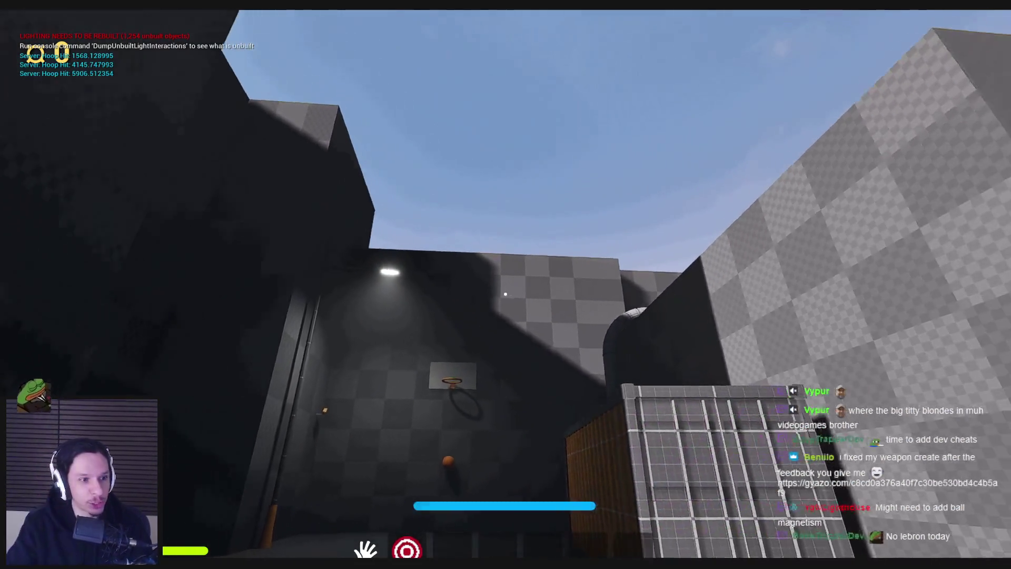
{"action": "key", "text": "w"}
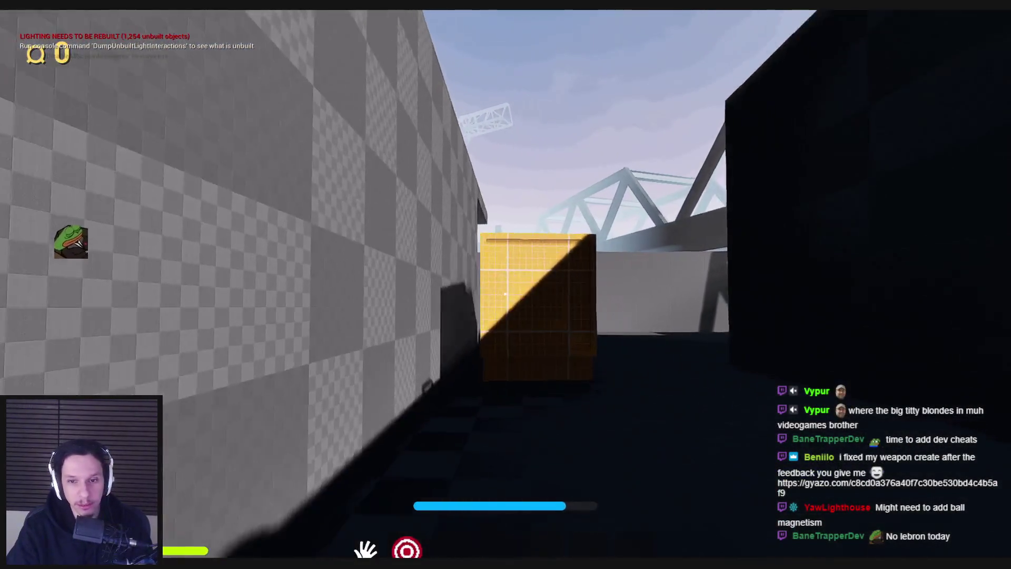
{"action": "key", "text": "w"}
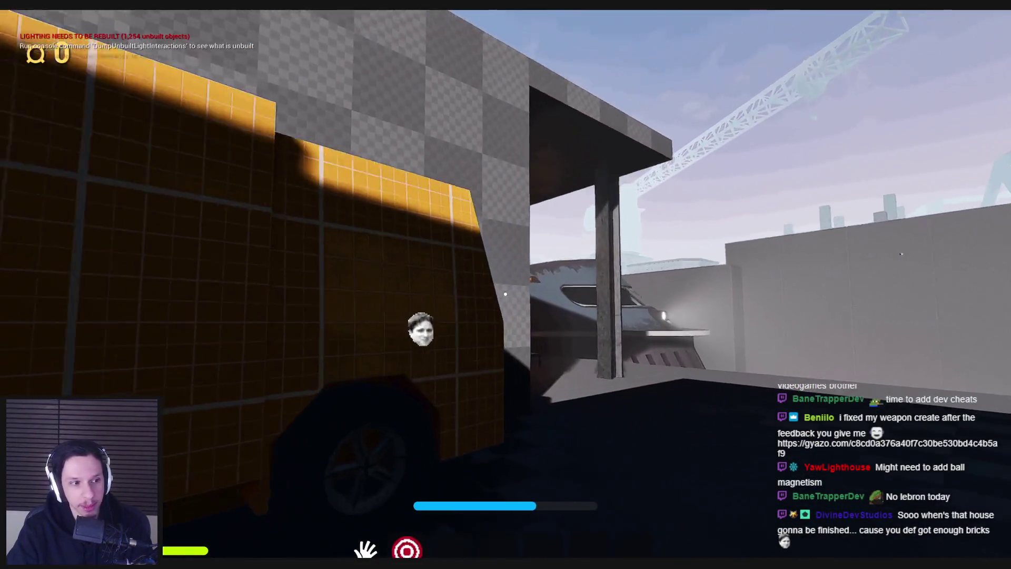
{"action": "key", "text": "w"}
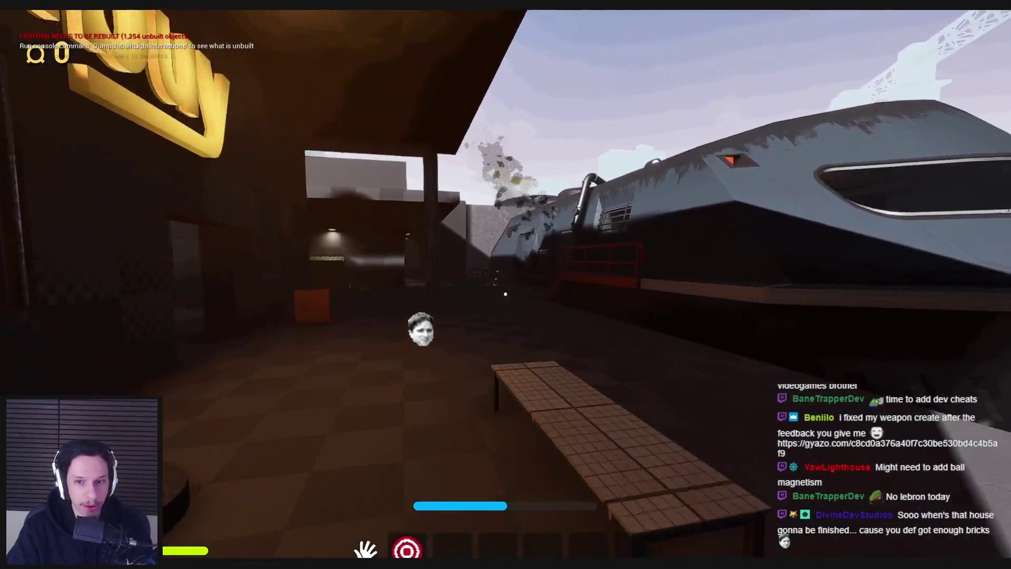
{"action": "key", "text": "w"}
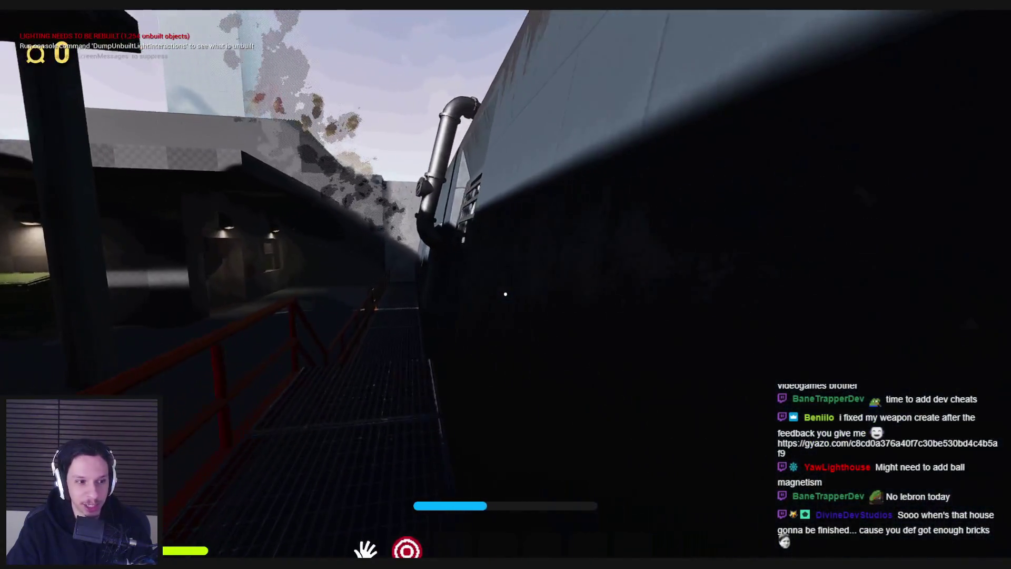
{"action": "key", "text": "w"}
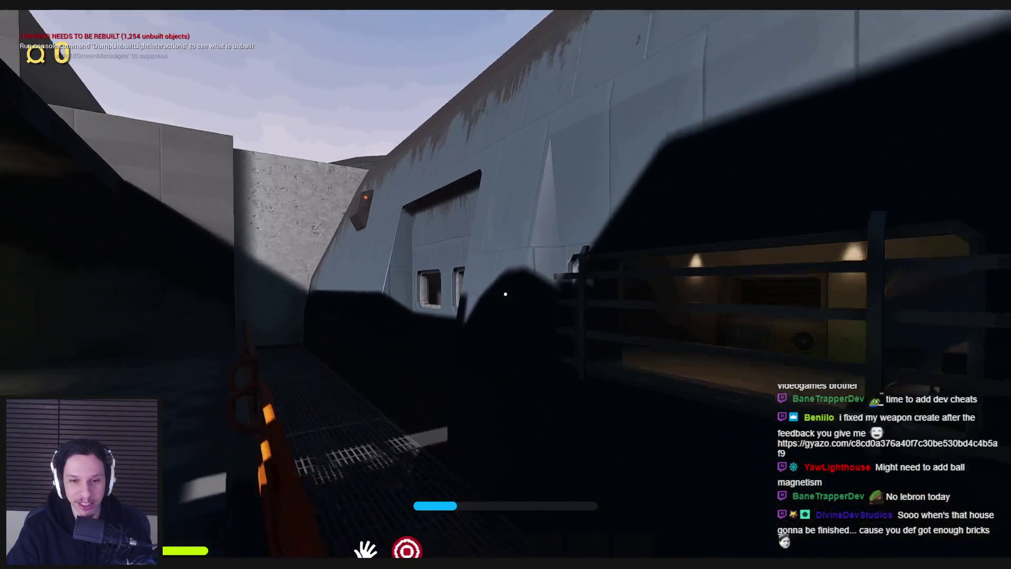
{"action": "key", "text": "w"}
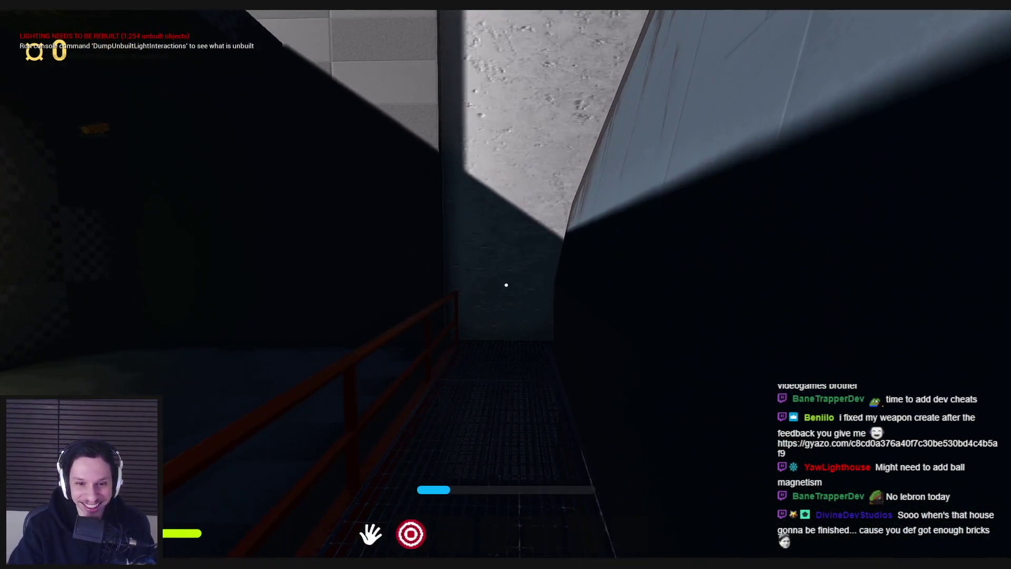
{"action": "key", "text": "Escape"}
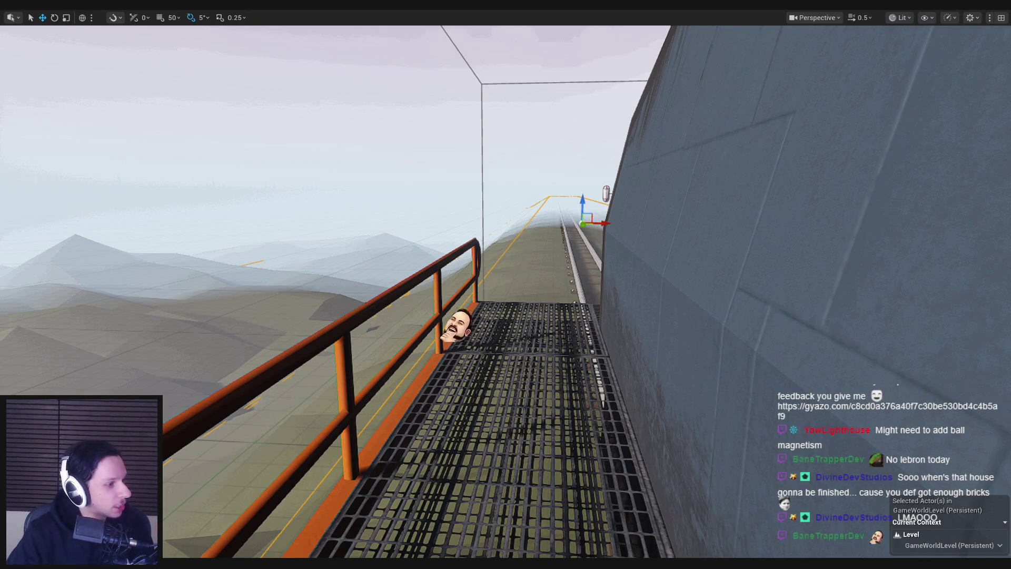
{"action": "double_click", "coordinate": [348, 171]}
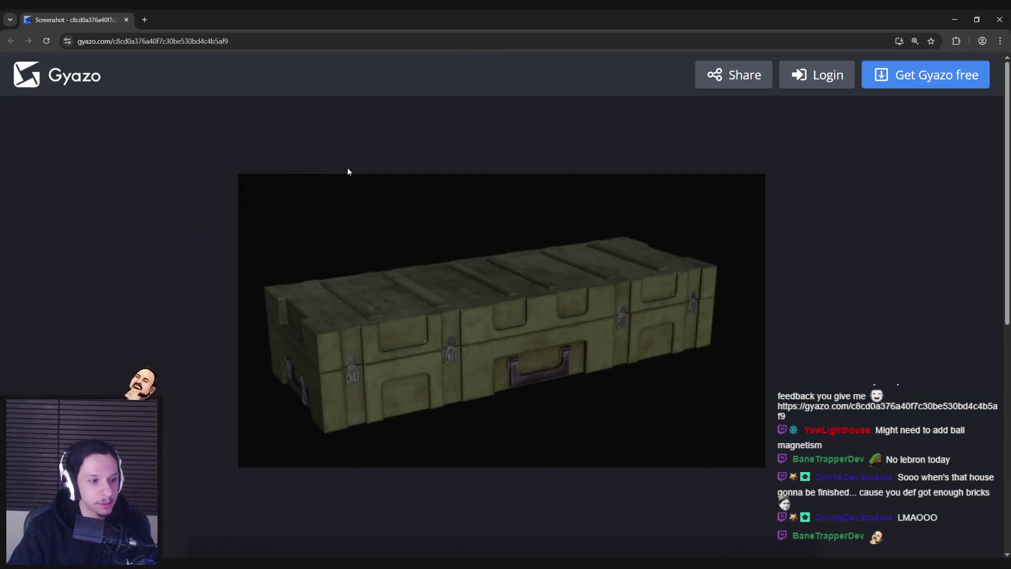
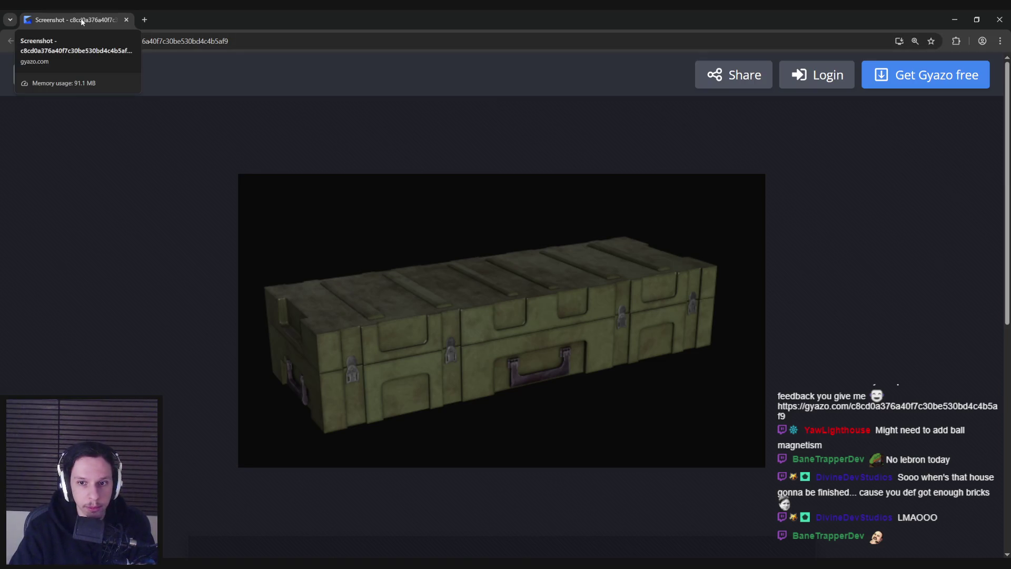
Step: Leave the Gyazo green crate screenshot and return to the Unreal train level with the catwalk
{"action": "key", "text": "alt+Tab"}
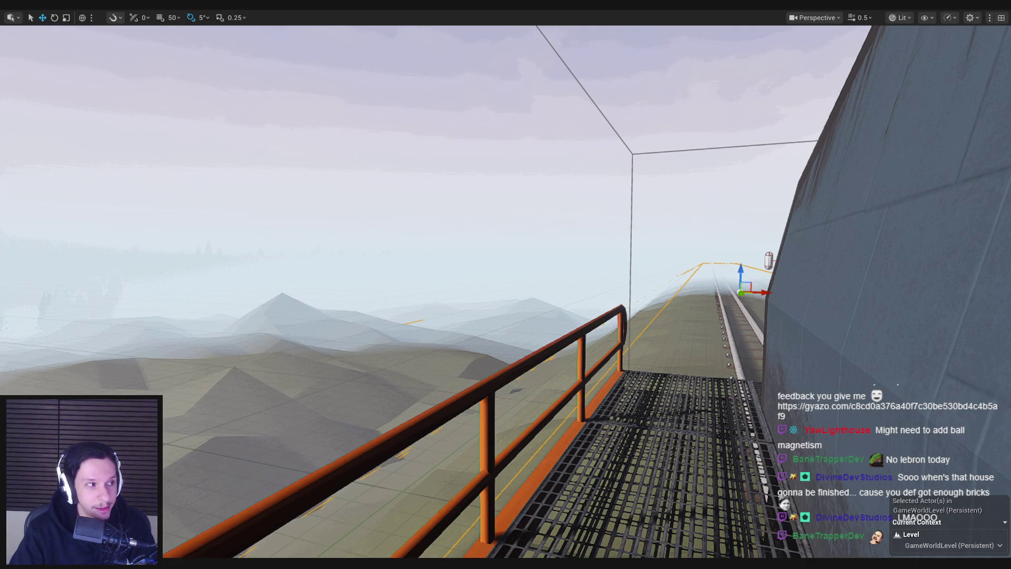
Step: Tick the active rats and death zone items, complete Rat infestation, and move it to Needs Testing
{"action": "key", "text": "alt+Tab"}
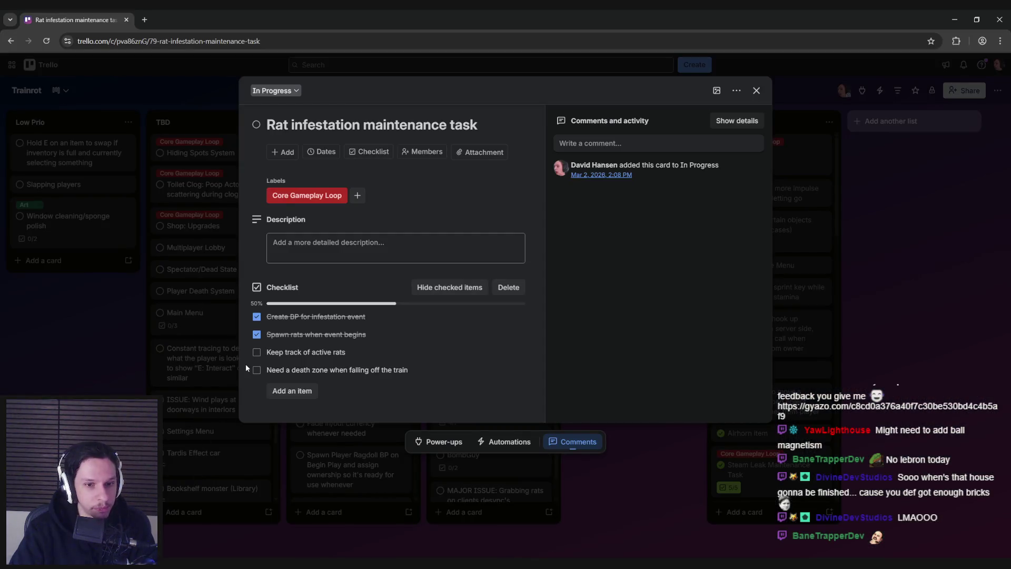
{"action": "left_click", "coordinate": [257, 352]}
{"action": "left_click", "coordinate": [257, 371]}
{"action": "left_click", "coordinate": [256, 124]}
{"action": "left_click", "coordinate": [120, 306]}
{"action": "left_click_drag", "start_coordinate": [477, 211], "coordinate": [608, 374]}
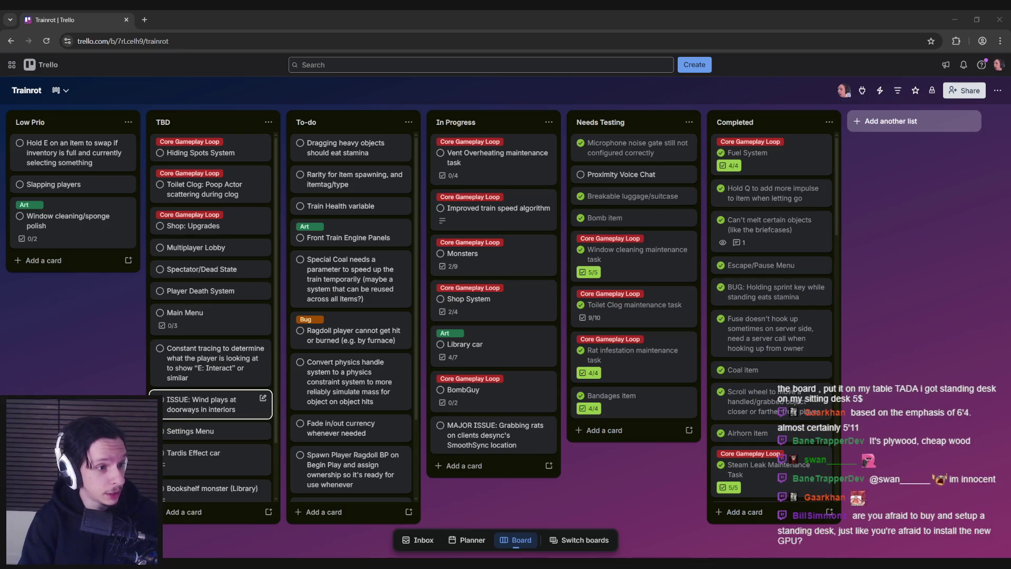
{"action": "left_click", "coordinate": [79, 346]}
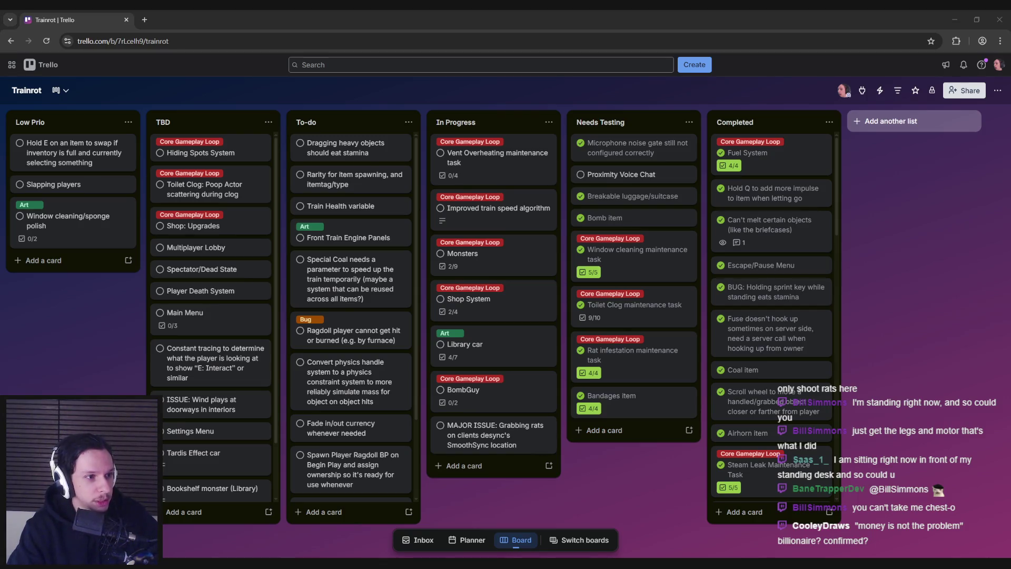
{"action": "left_click", "coordinate": [63, 339]}
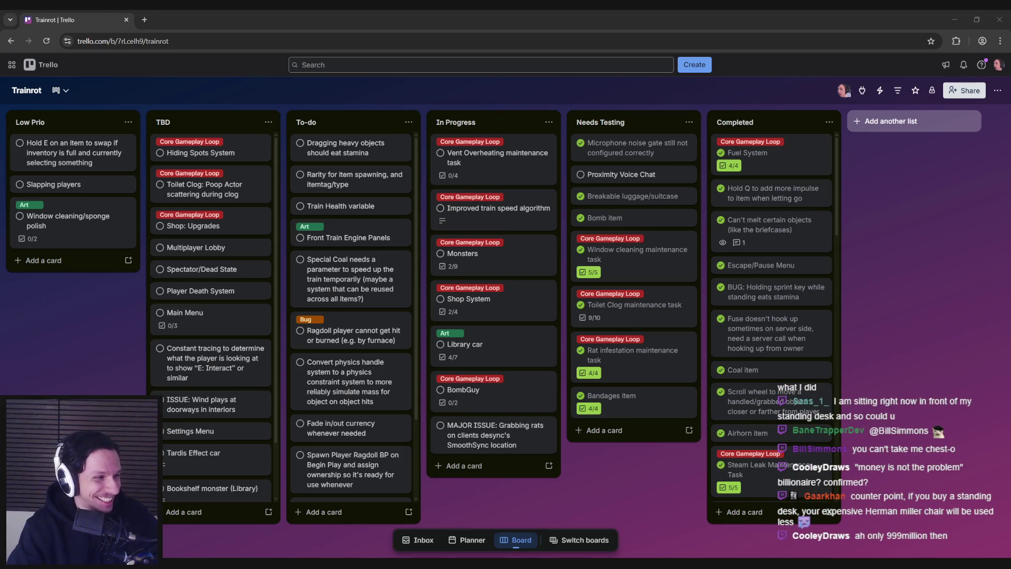
{"action": "left_click", "coordinate": [50, 310]}
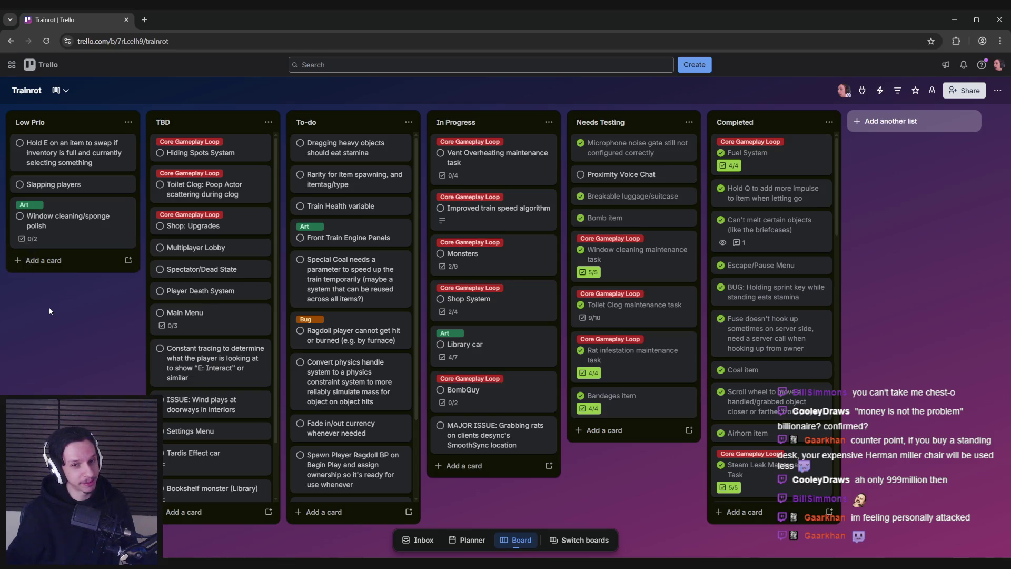
Step: Minimize the BP_FallZone blueprint to view the train level, then go to Notion's Trainrot page
{"action": "key", "text": "alt+Tab"}
{"action": "key", "text": "alt+Tab"}
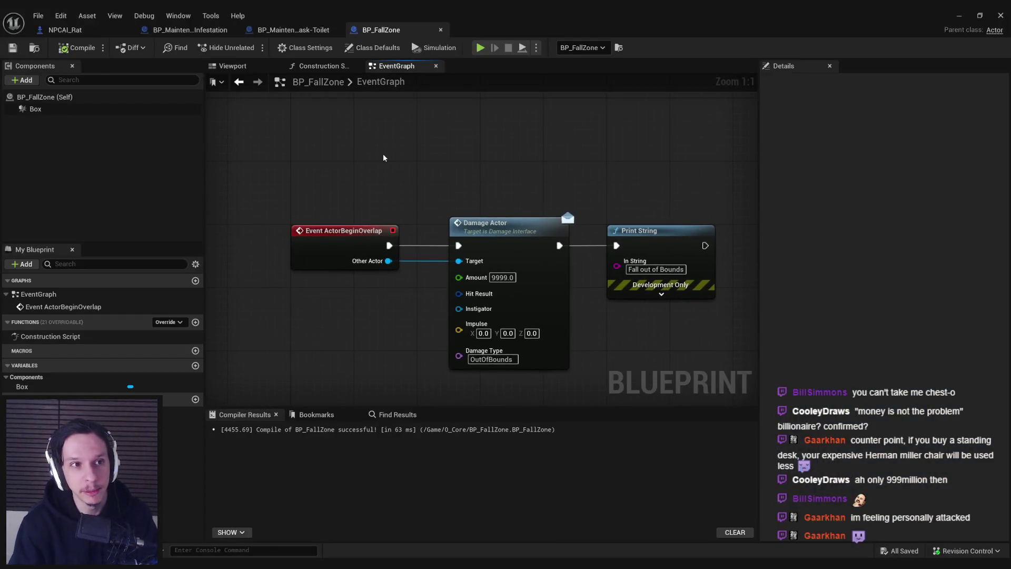
{"action": "left_click", "coordinate": [961, 17]}
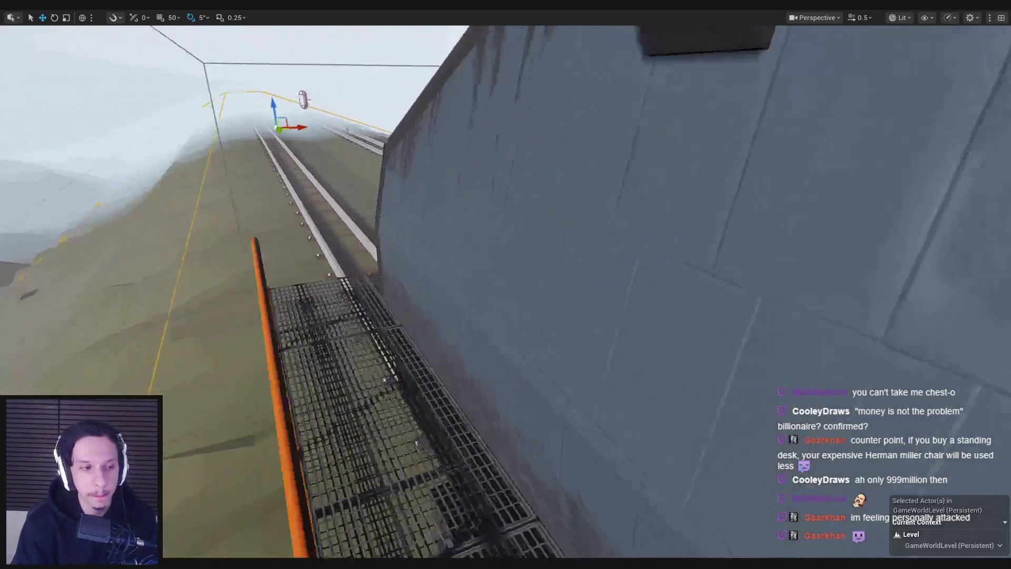
{"action": "key", "text": "alt+Tab"}
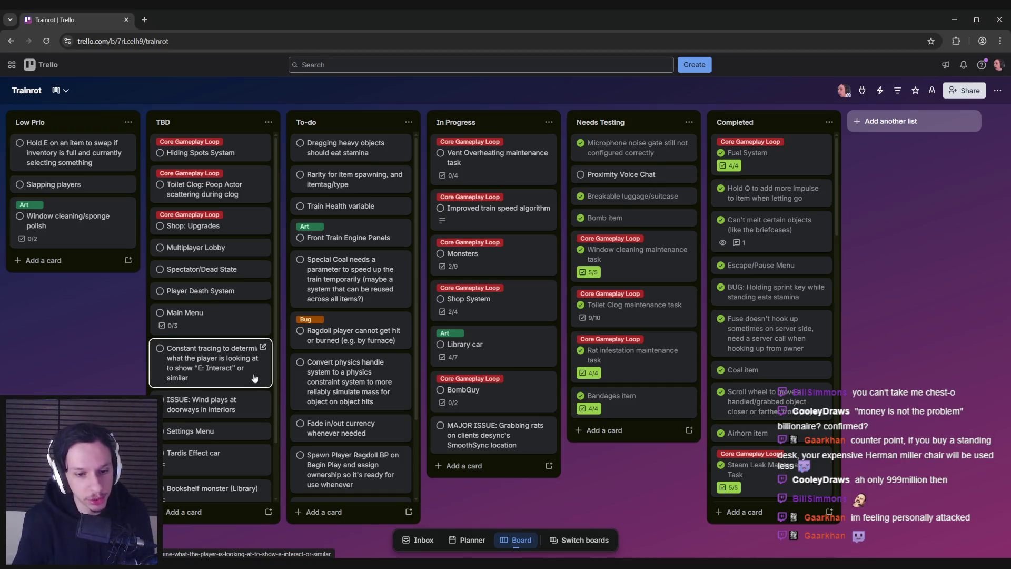
{"action": "key", "text": "alt+Tab"}
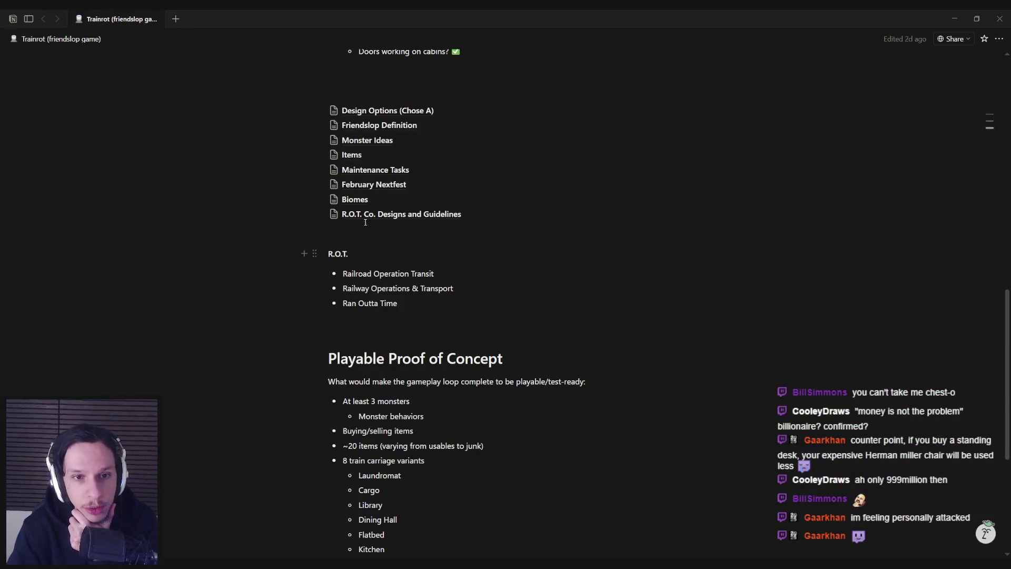
Step: On the Maintenance Tasks page, give the Rat Infestation heading and description a green background
{"action": "left_click", "coordinate": [357, 174]}
{"action": "scroll", "coordinate": [381, 295], "scroll_direction": "down", "scroll_amount": 10}
{"action": "left_click_drag", "start_coordinate": [478, 254], "coordinate": [326, 227]}
{"action": "left_click", "coordinate": [717, 232]}
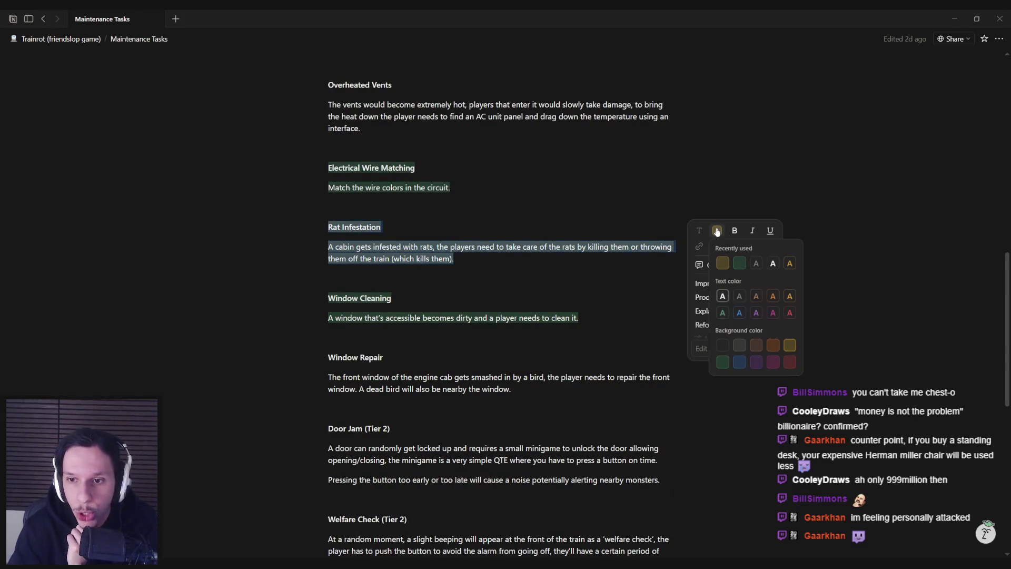
{"action": "left_click", "coordinate": [738, 268]}
{"action": "left_click", "coordinate": [487, 259]}
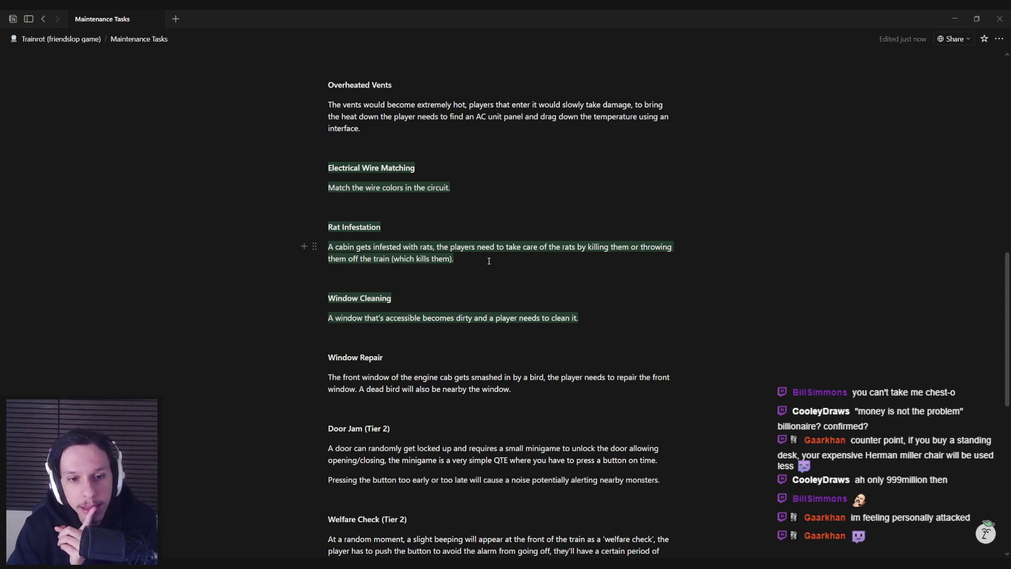
Step: Skim the remaining maintenance tasks, return to Trainrot, and place the cursor on the 8 Maintenance tasks line
{"action": "scroll", "coordinate": [488, 260], "scroll_direction": "up", "scroll_amount": 10}
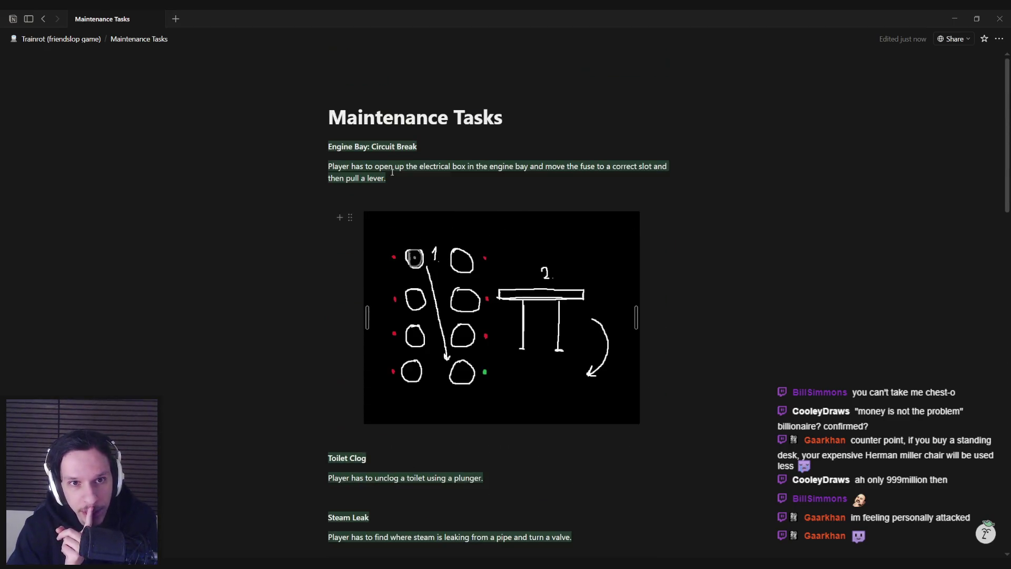
{"action": "scroll", "coordinate": [368, 177], "scroll_direction": "down", "scroll_amount": 4}
{"action": "scroll", "coordinate": [369, 281], "scroll_direction": "down", "scroll_amount": 1}
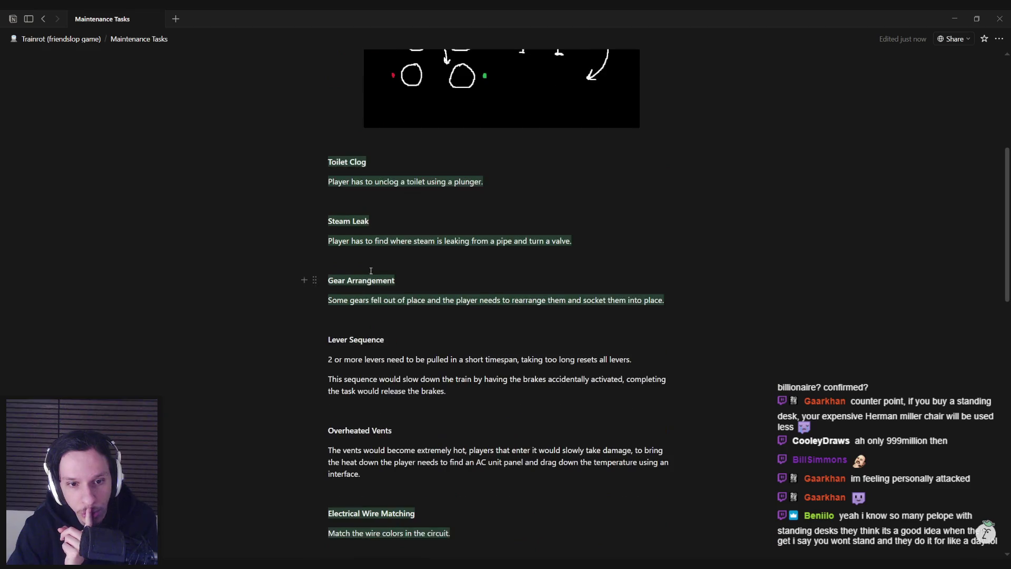
{"action": "scroll", "coordinate": [379, 296], "scroll_direction": "down", "scroll_amount": 5}
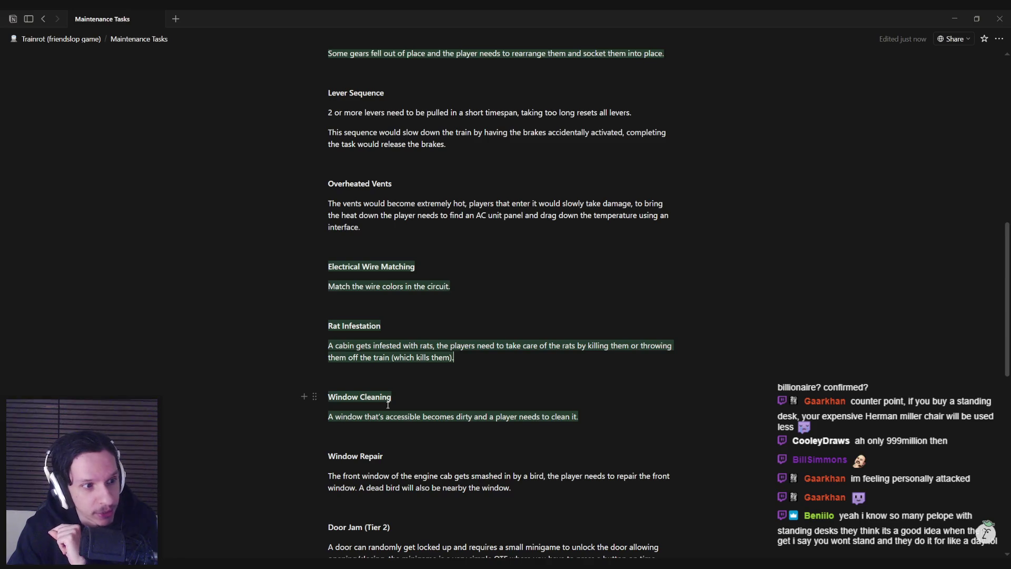
{"action": "key", "text": "alt+Left"}
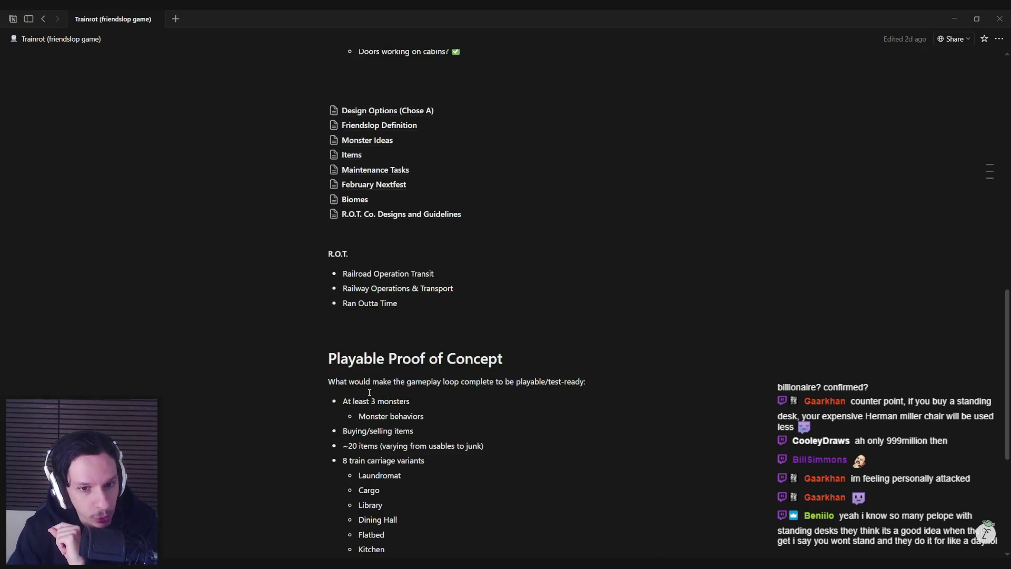
{"action": "scroll", "coordinate": [367, 391], "scroll_direction": "down", "scroll_amount": 1}
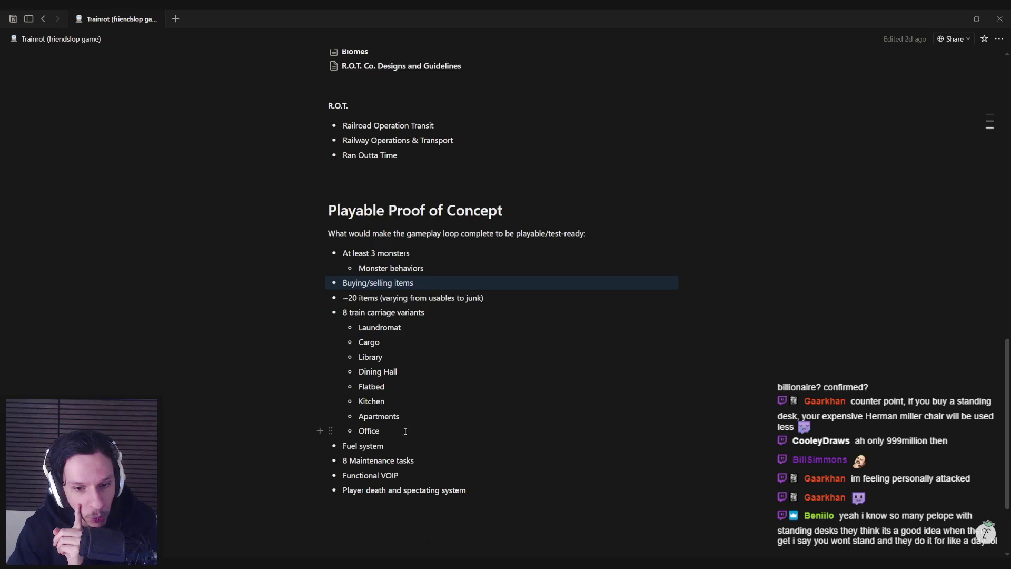
{"action": "left_click", "coordinate": [420, 458]}
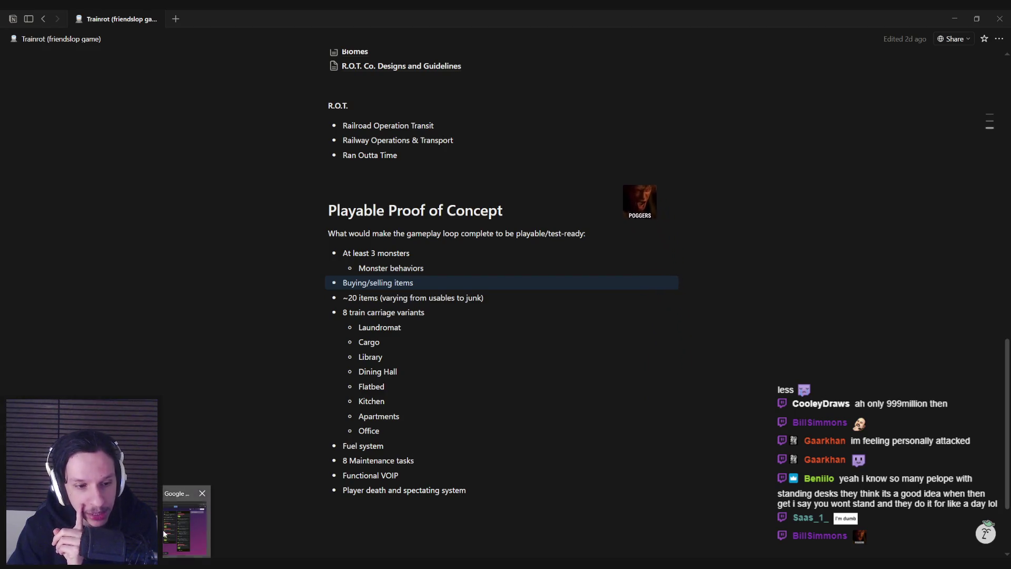
Step: Switch from Notion's Trainrot page back to the Trello board in Chrome
{"action": "key", "text": "alt+Tab"}
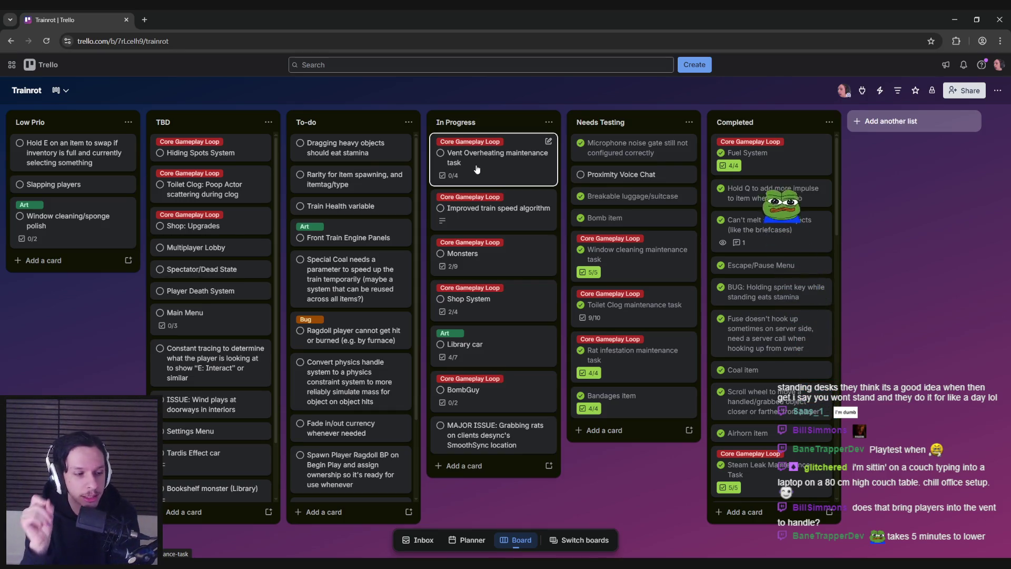
Step: Open the Vent Overheating card to check its checklist, then return to the Unreal train level
{"action": "left_click", "coordinate": [453, 171]}
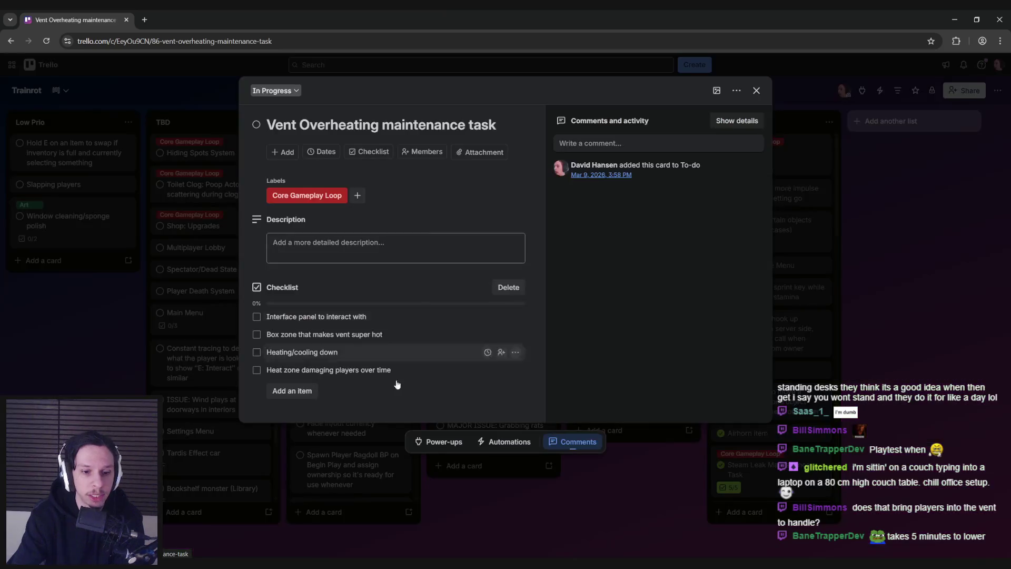
{"action": "mouse_move", "coordinate": [332, 563]}
{"action": "left_click", "coordinate": [271, 522]}
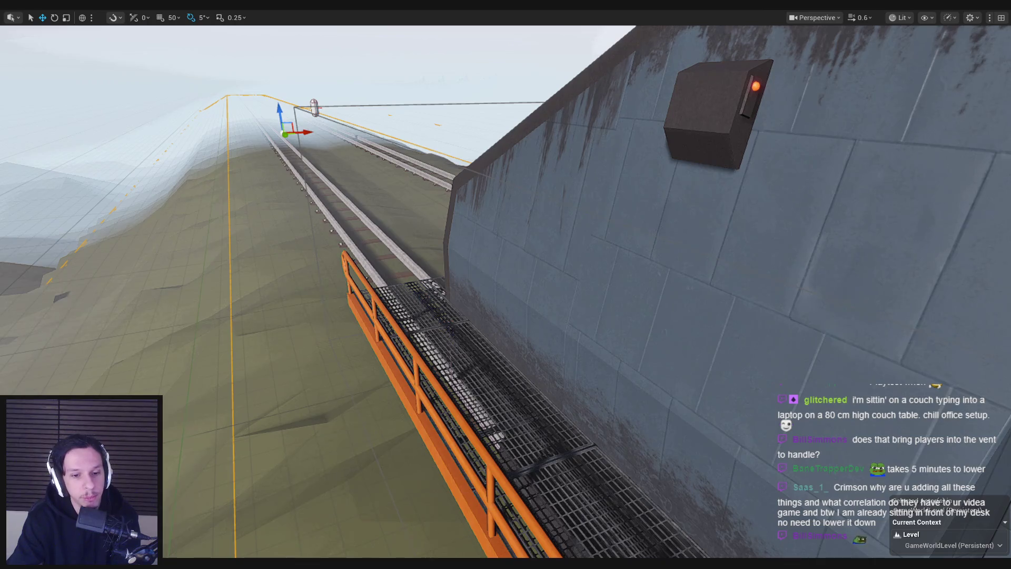
Step: Bring up the BP_FallZone event graph, then review the Vent Overheating card's 0/4 checklist and close it
{"action": "left_click", "coordinate": [378, 510]}
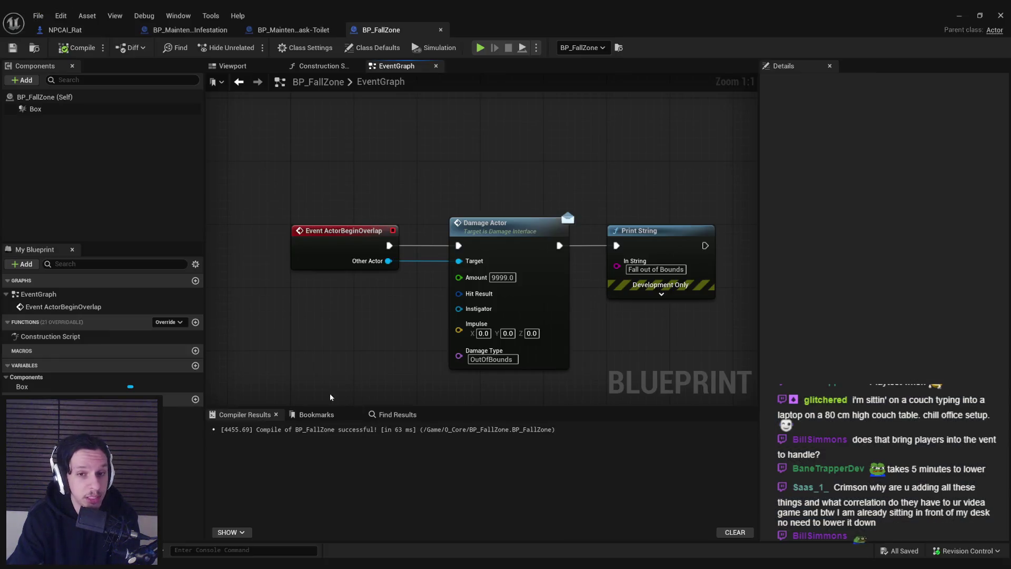
{"action": "key", "text": "alt+Tab"}
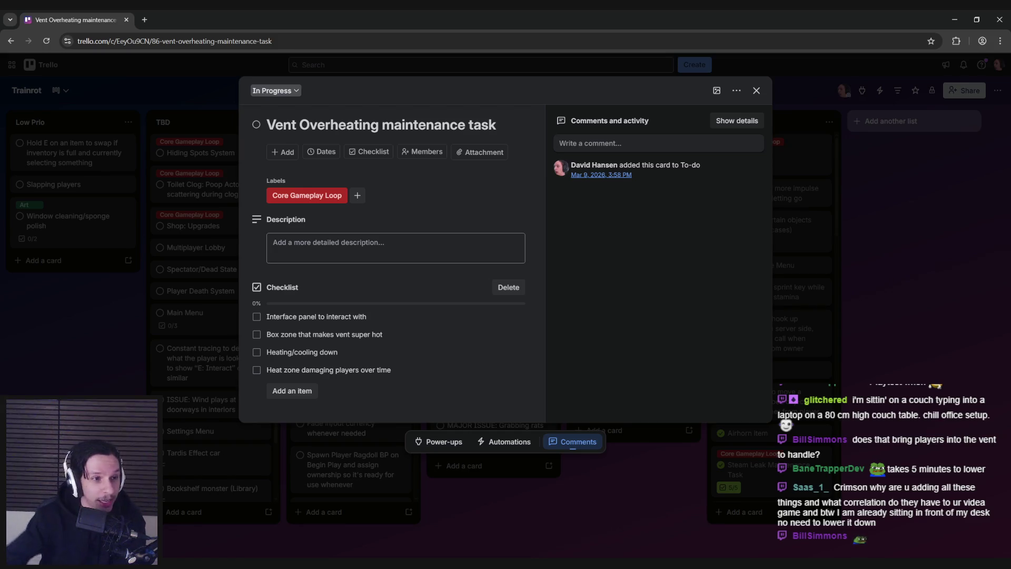
{"action": "key", "text": "Escape"}
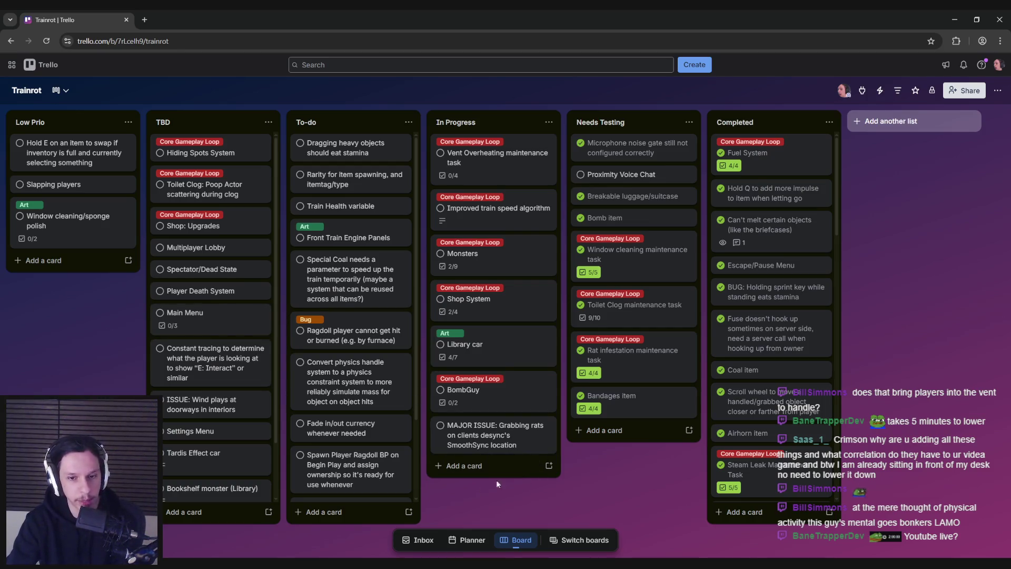
{"action": "scroll", "coordinate": [360, 442], "scroll_direction": "down", "scroll_amount": 2}
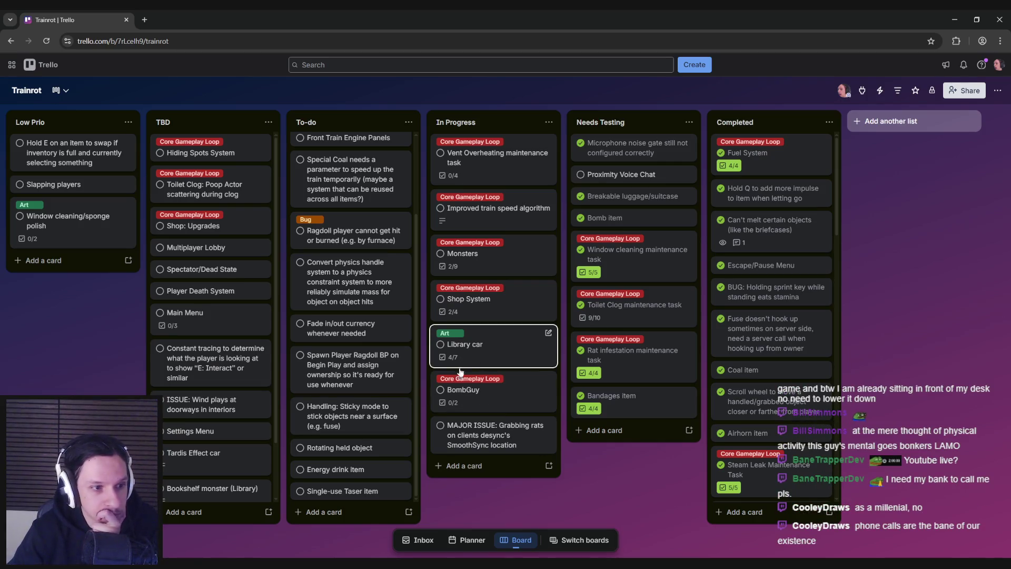
{"action": "left_click", "coordinate": [464, 390]}
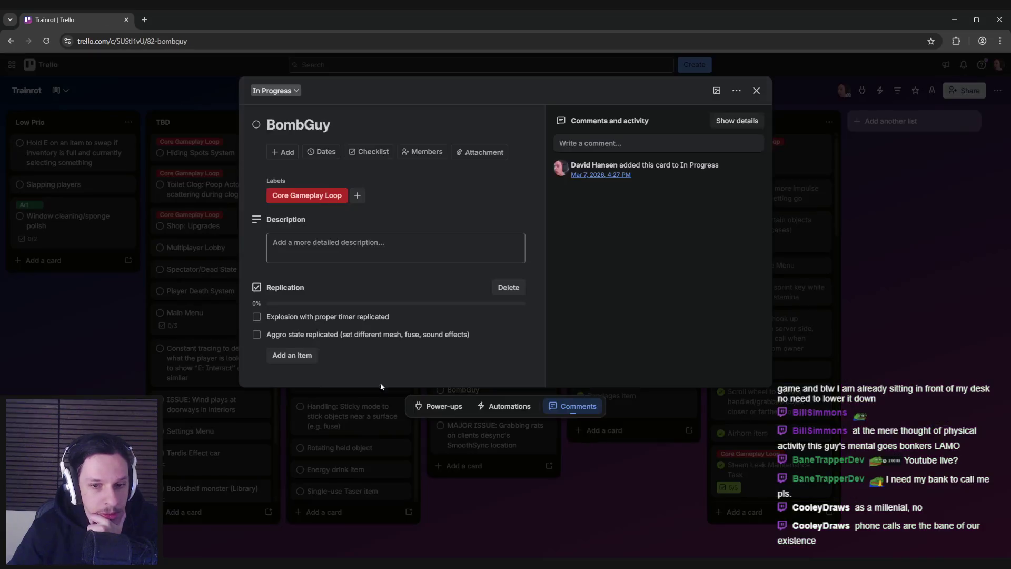
{"action": "left_click", "coordinate": [93, 372]}
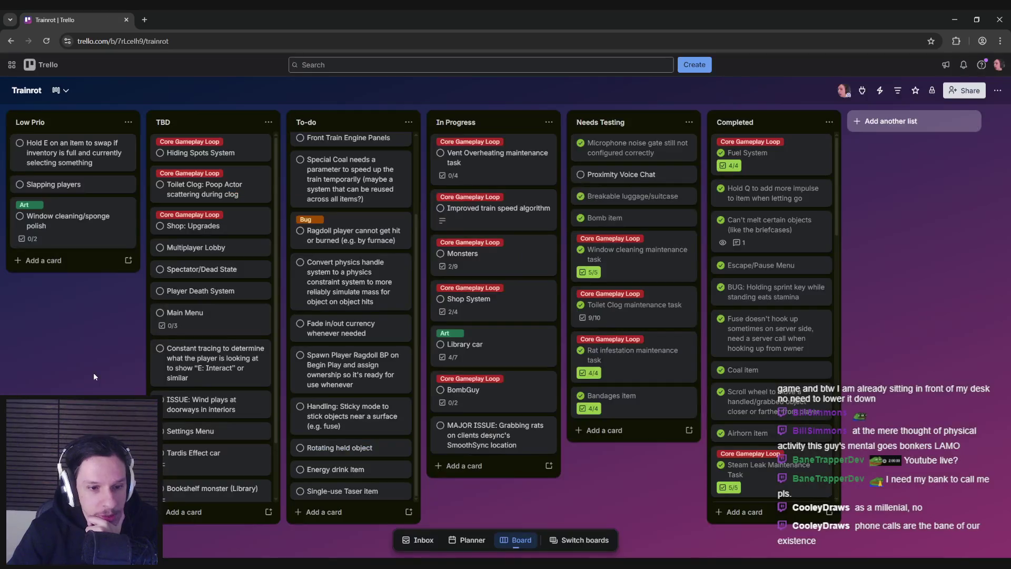
{"action": "scroll", "coordinate": [190, 403], "scroll_direction": "down", "scroll_amount": 1}
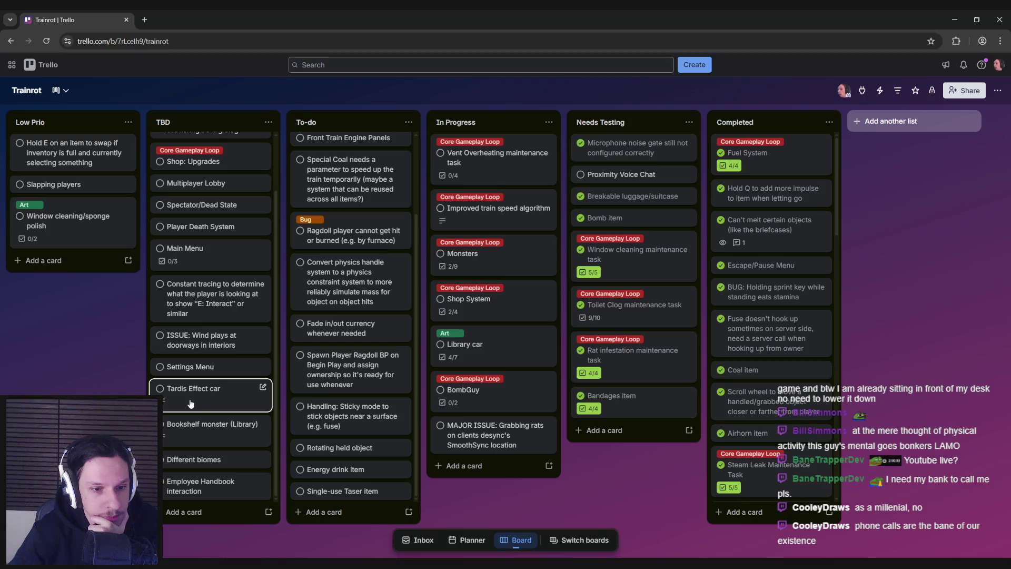
{"action": "scroll", "coordinate": [190, 404], "scroll_direction": "up", "scroll_amount": 1}
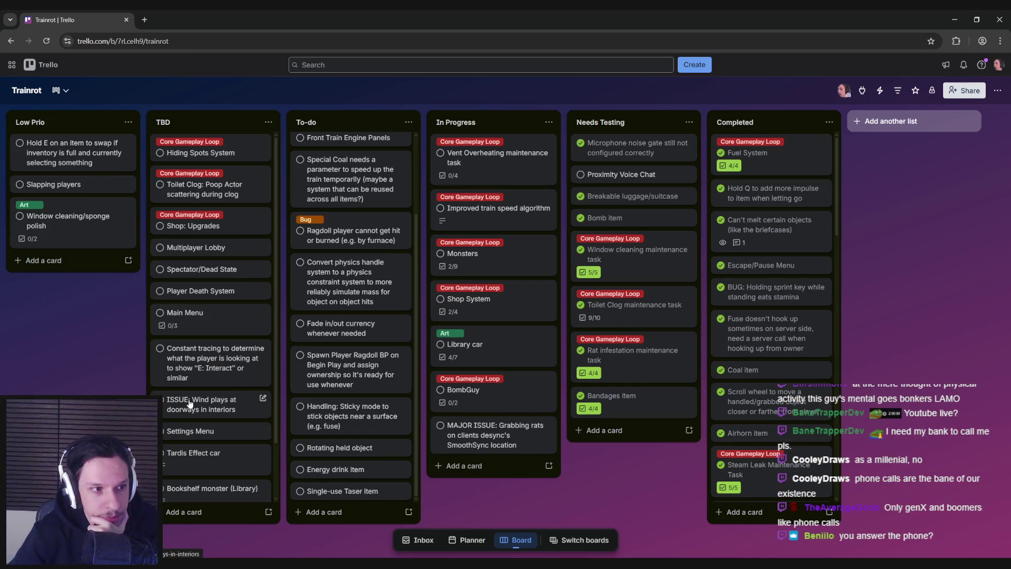
{"action": "left_click", "coordinate": [189, 403]}
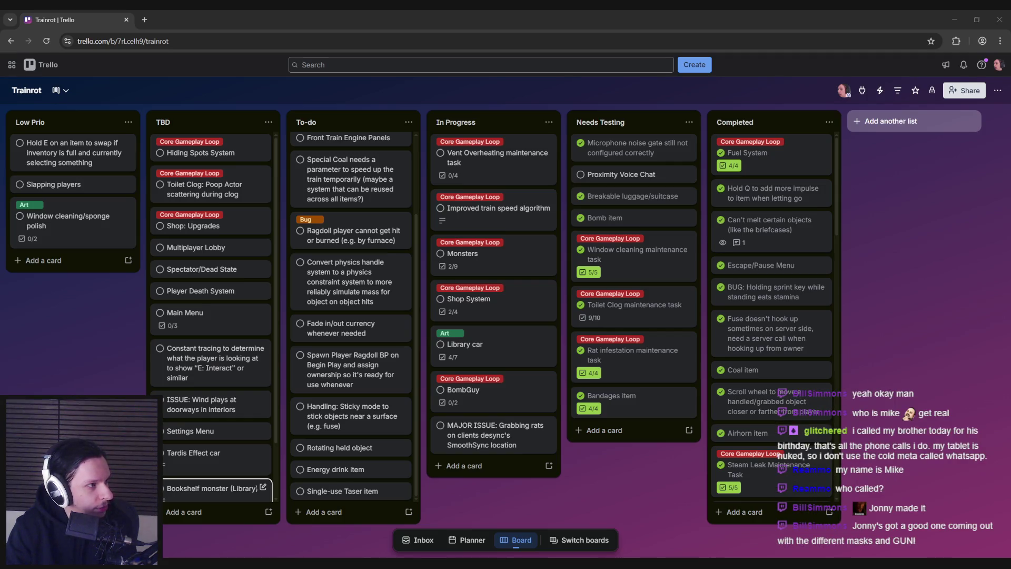
{"action": "key", "text": "alt+Tab"}
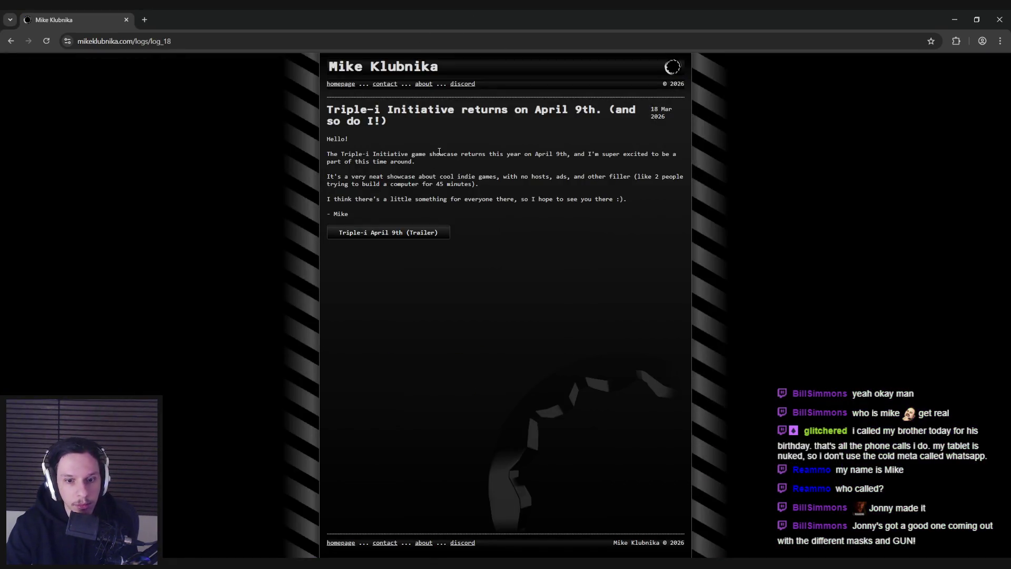
Step: Highlight passages of the Triple-i Initiative post, then open the Triple-i April 9th trailer
{"action": "mouse_move", "coordinate": [443, 154]}
{"action": "left_mouse_down"}
{"action": "mouse_move", "coordinate": [643, 155]}
{"action": "mouse_move", "coordinate": [363, 170]}
{"action": "mouse_move", "coordinate": [361, 182]}
{"action": "mouse_move", "coordinate": [650, 178]}
{"action": "mouse_move", "coordinate": [630, 190]}
{"action": "mouse_move", "coordinate": [447, 187]}
{"action": "mouse_move", "coordinate": [480, 191]}
{"action": "left_mouse_up"}
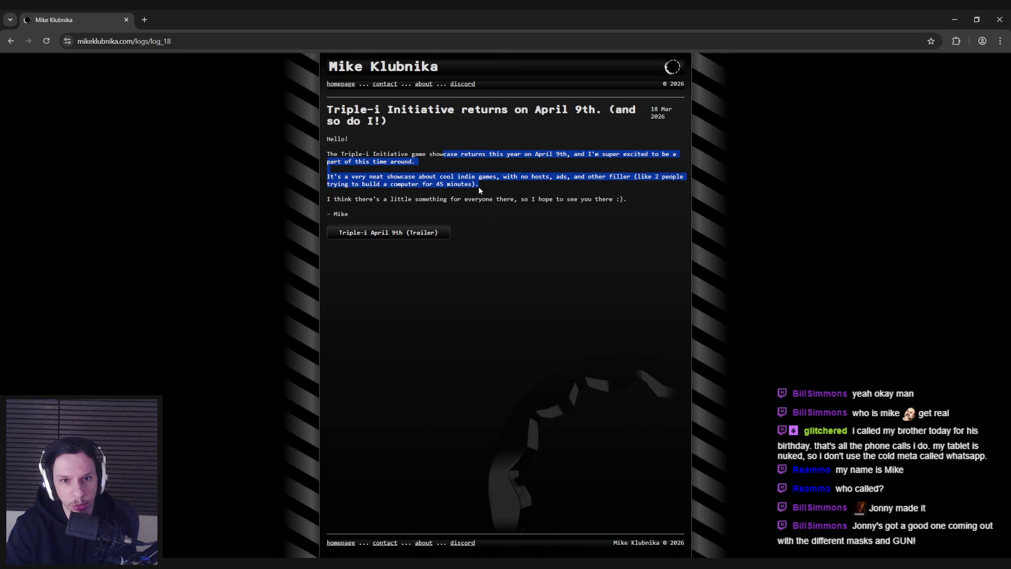
{"action": "left_click", "coordinate": [480, 188]}
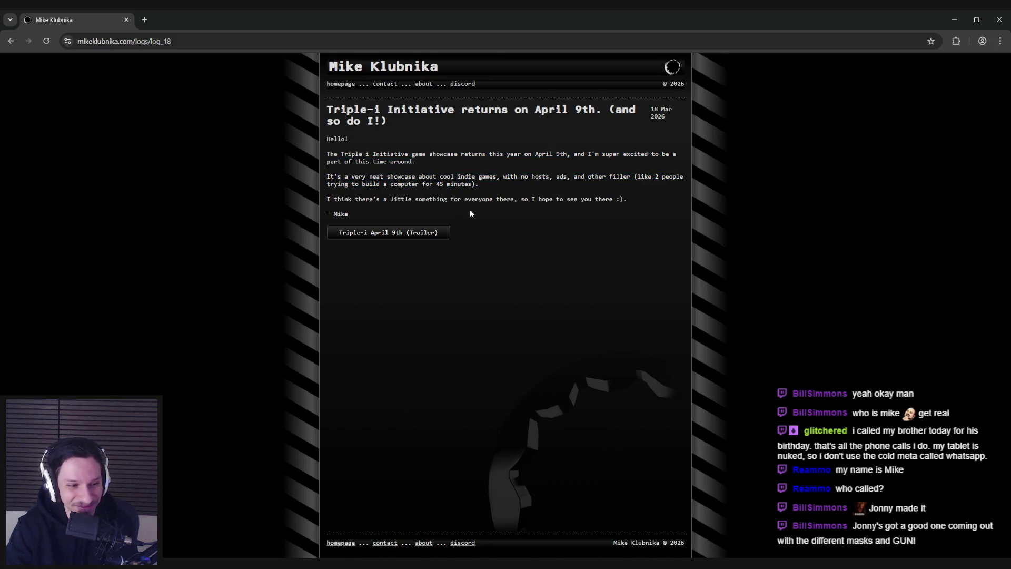
{"action": "left_click_drag", "start_coordinate": [381, 199], "coordinate": [636, 202]}
{"action": "left_click", "coordinate": [640, 202]}
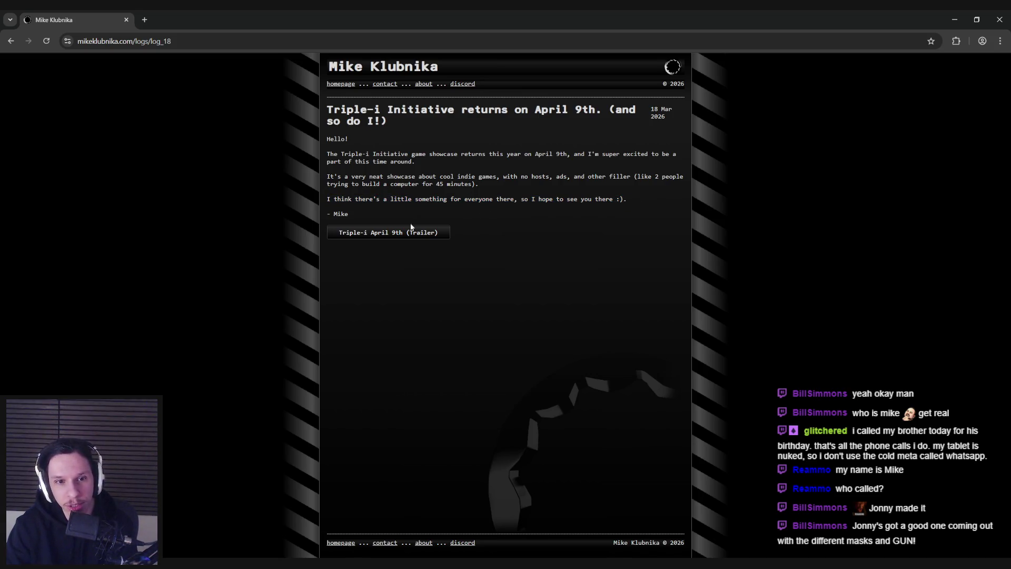
{"action": "left_click", "coordinate": [393, 237]}
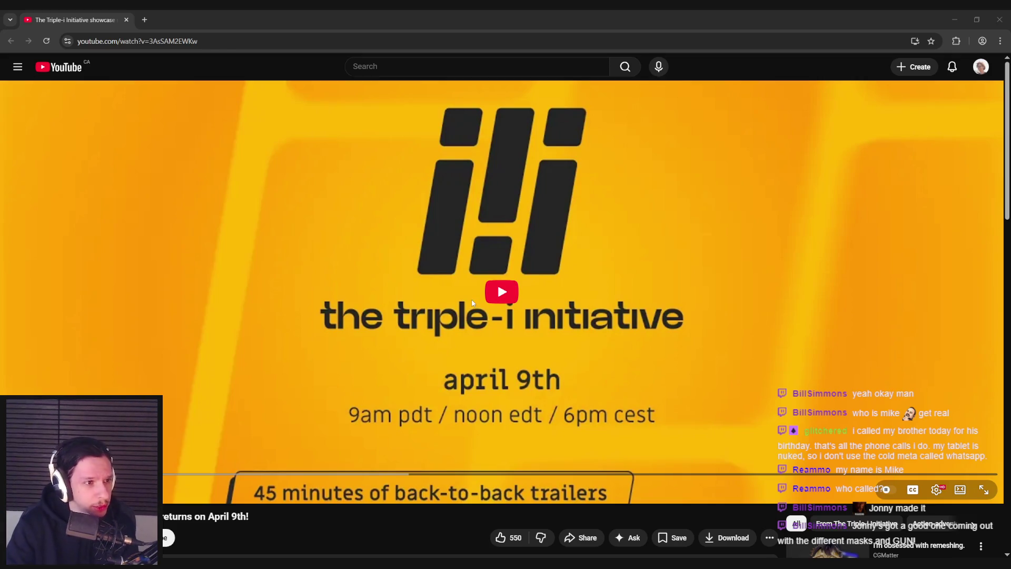
Step: Scrub, pause and resume the Triple-i trailer until it reaches the snowy steam train scene
{"action": "left_click_drag", "start_coordinate": [69, 474], "coordinate": [66, 475]}
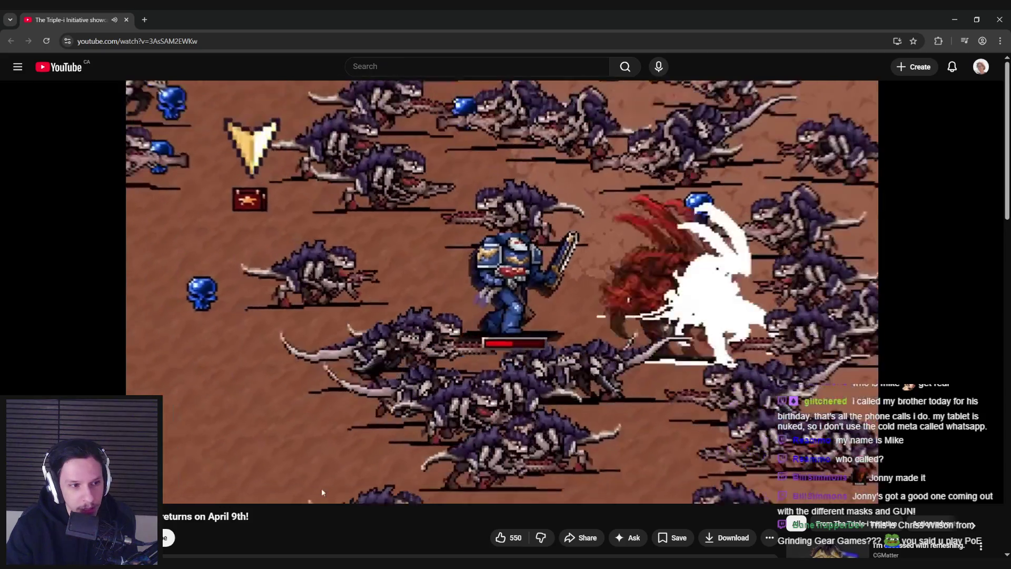
{"action": "left_click", "coordinate": [288, 410]}
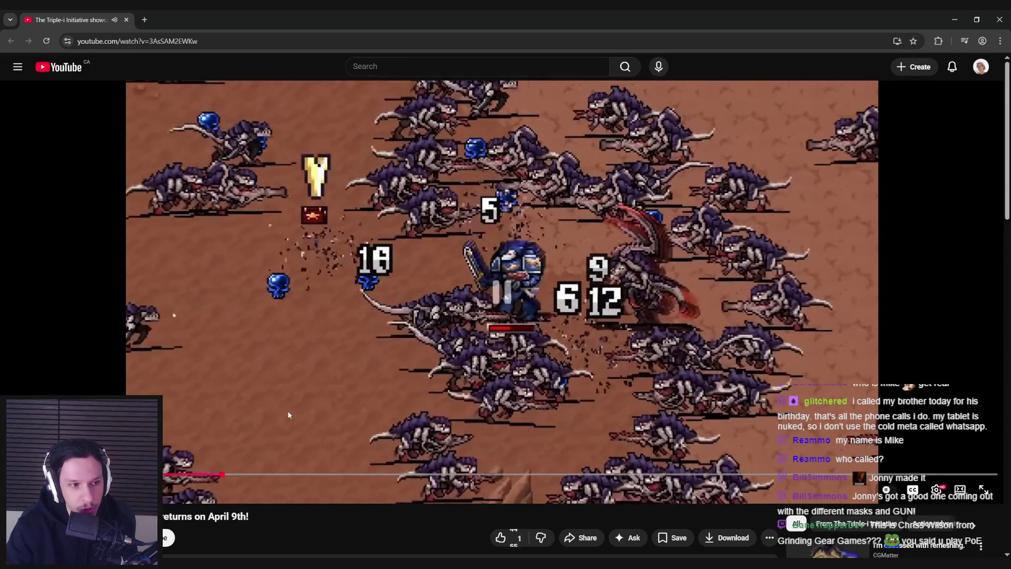
{"action": "left_click", "coordinate": [242, 450]}
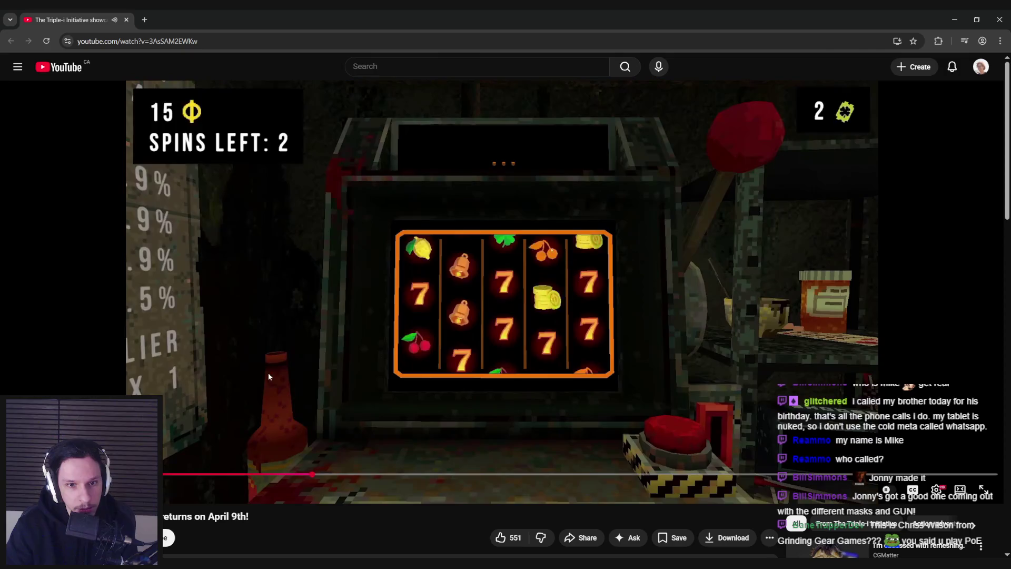
{"action": "left_click", "coordinate": [251, 472]}
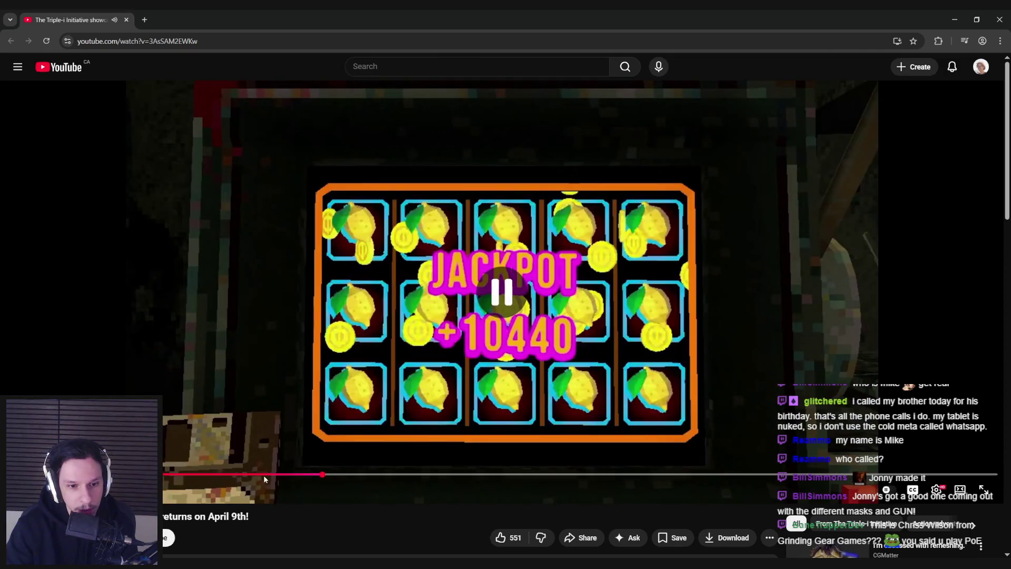
{"action": "left_click_drag", "start_coordinate": [251, 475], "coordinate": [279, 475]}
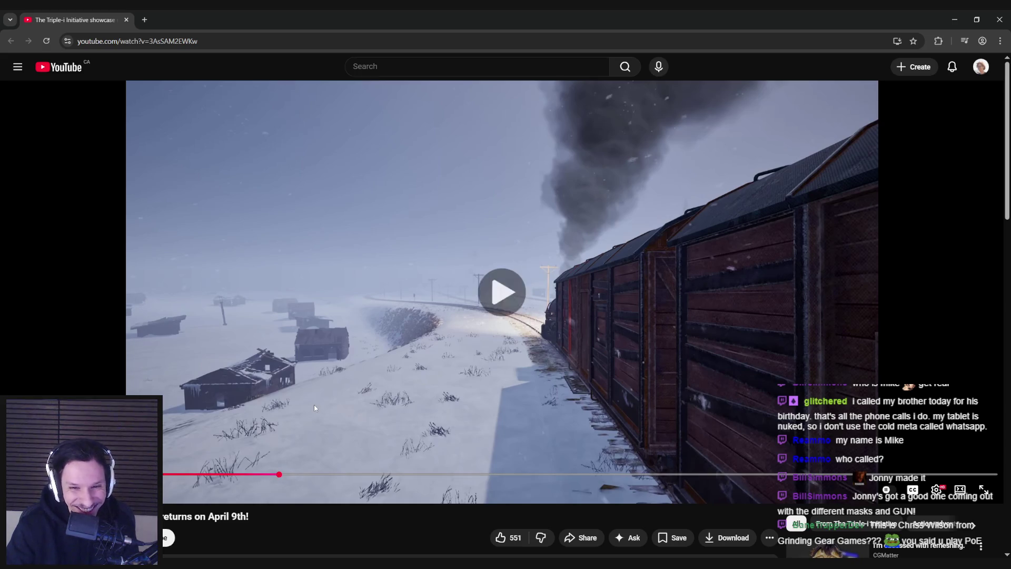
{"action": "left_click", "coordinate": [308, 409]}
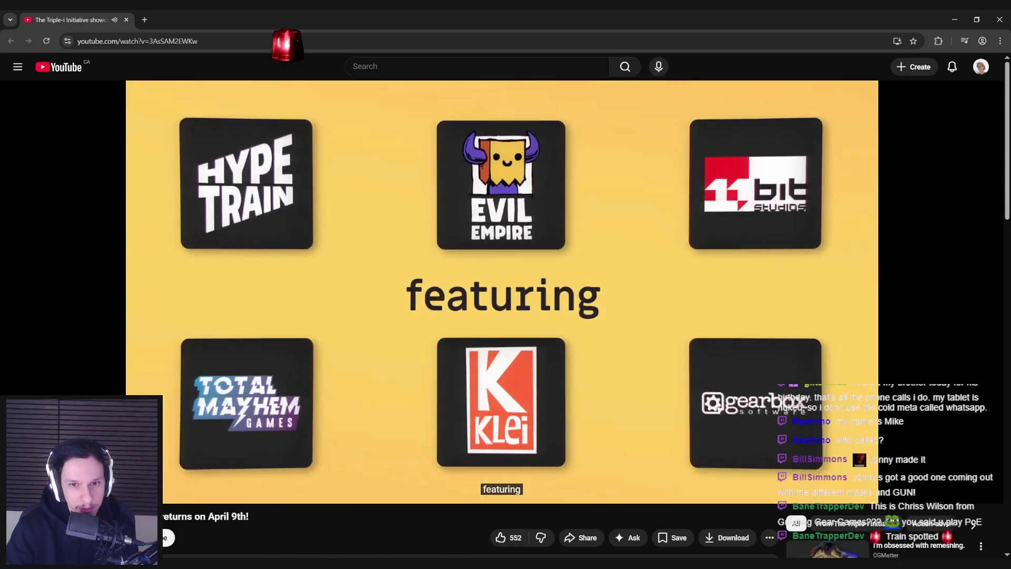
Step: Pause the showcase video on the logo grid and step it forward past the grid
{"action": "left_click", "coordinate": [259, 399]}
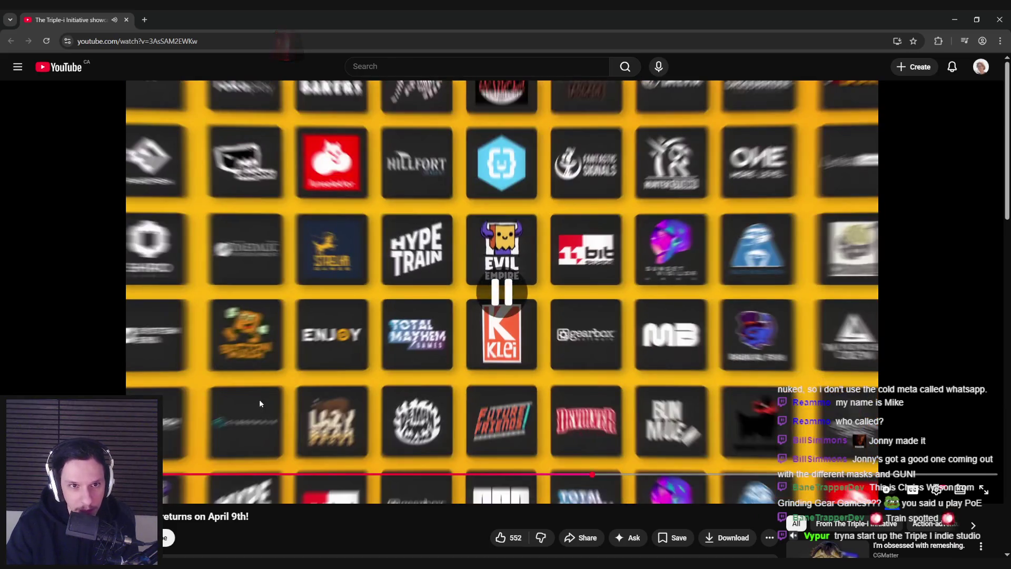
{"action": "left_click", "coordinate": [485, 416]}
{"action": "left_click", "coordinate": [484, 416]}
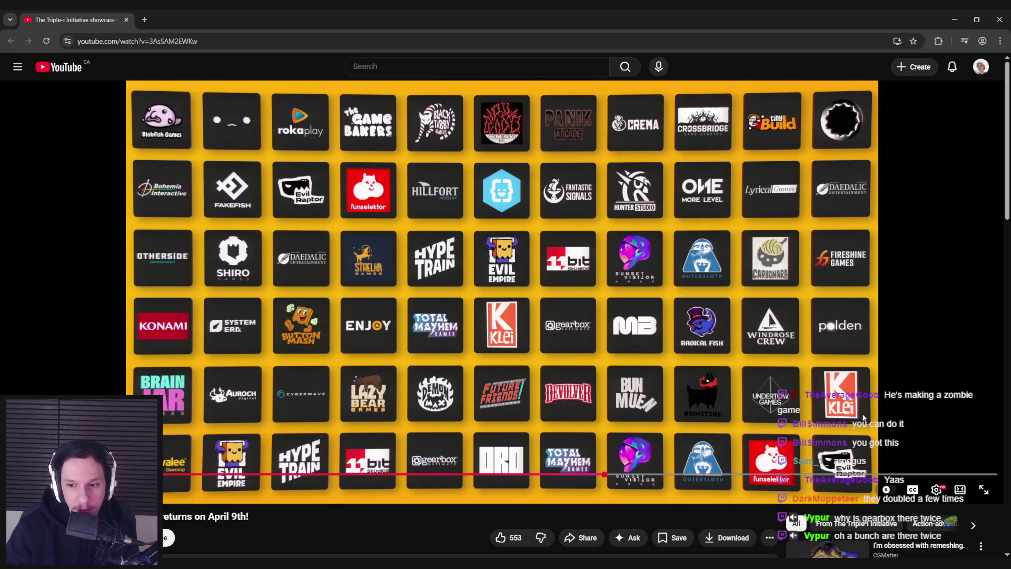
Step: Resume the video, seek back to around 0:37–0:41, and play from there
{"action": "left_click", "coordinate": [719, 441]}
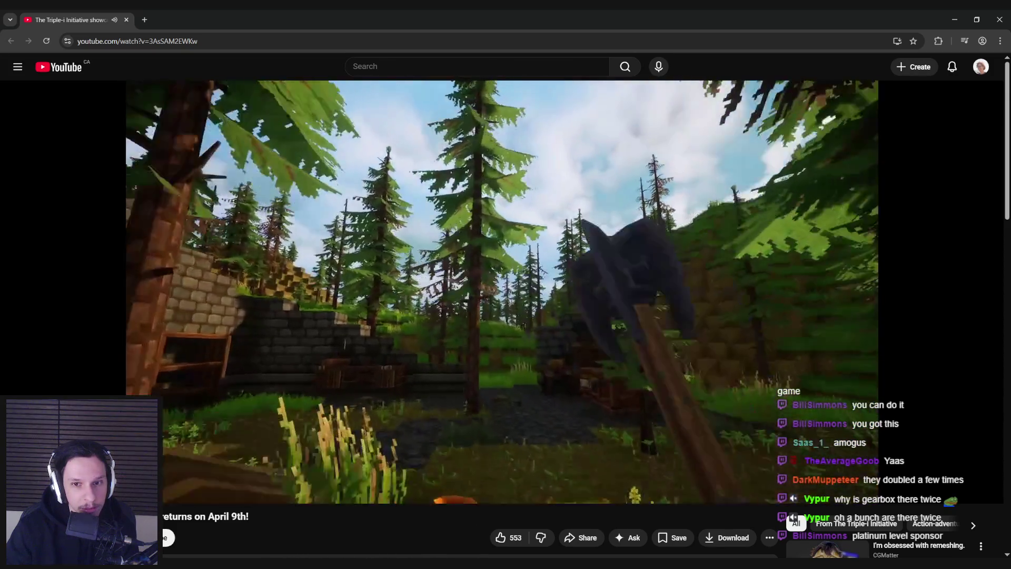
{"action": "mouse_move", "coordinate": [876, 474]}
{"action": "left_mouse_down"}
{"action": "mouse_move", "coordinate": [734, 474]}
{"action": "mouse_move", "coordinate": [774, 476]}
{"action": "mouse_move", "coordinate": [765, 476]}
{"action": "left_mouse_up"}
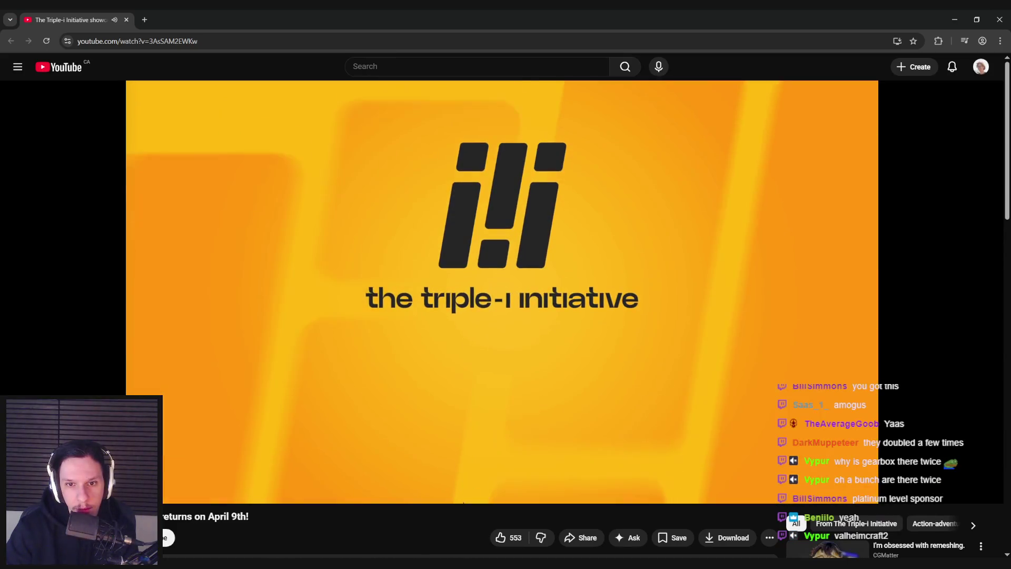
{"action": "left_click_drag", "start_coordinate": [841, 474], "coordinate": [857, 475]}
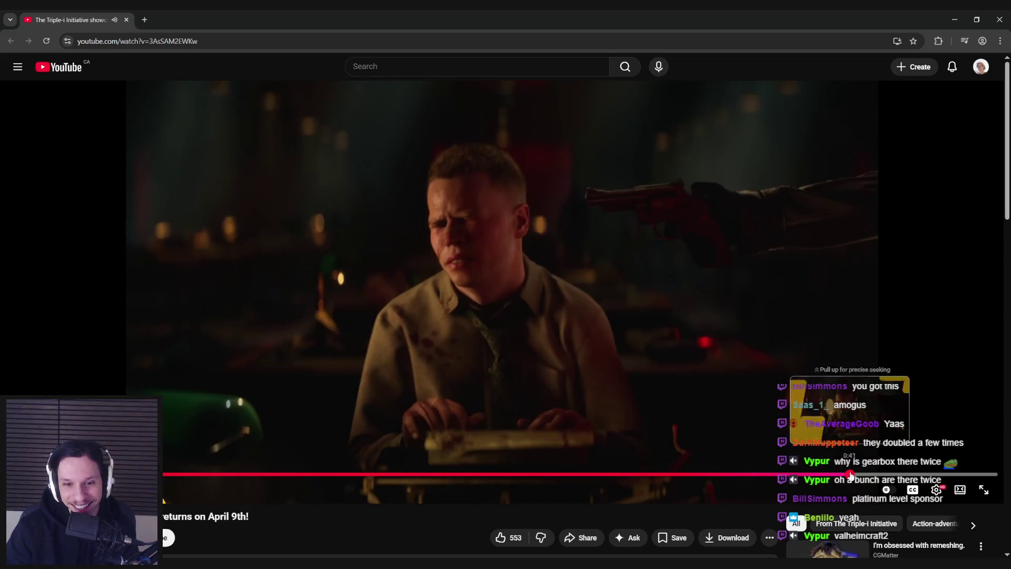
{"action": "left_click", "coordinate": [712, 391]}
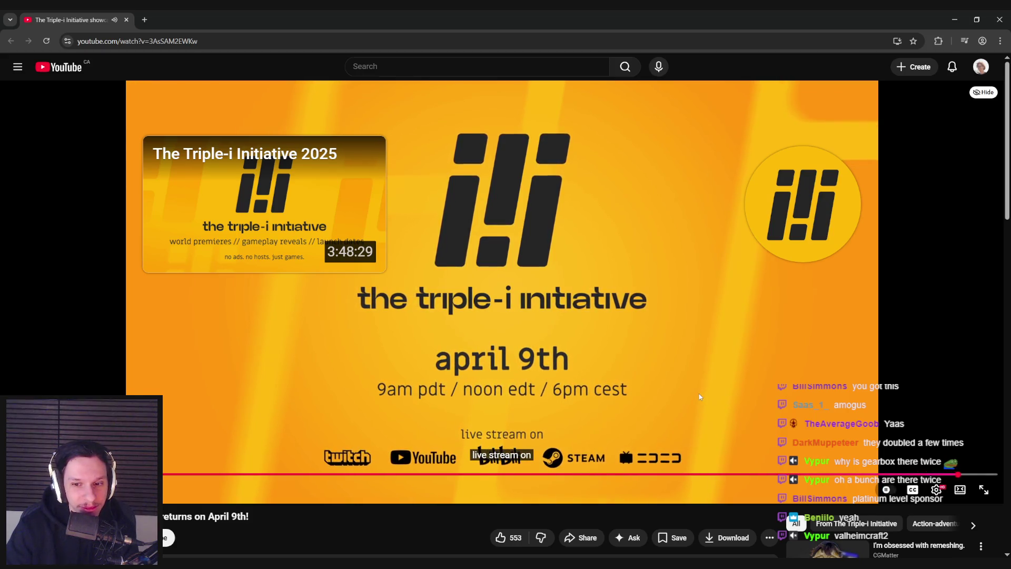
Step: Pause the Triple-i showcase, read through its description, then open the Outcome official trailer
{"action": "left_click", "coordinate": [699, 393]}
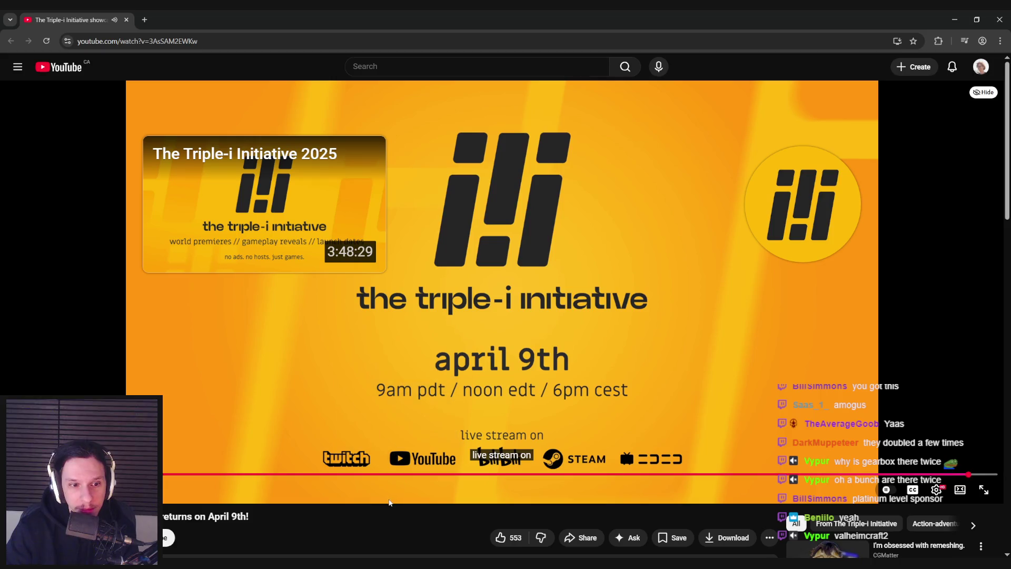
{"action": "scroll", "coordinate": [381, 507], "scroll_direction": "down", "scroll_amount": 1}
{"action": "scroll", "coordinate": [380, 507], "scroll_direction": "down", "scroll_amount": 1}
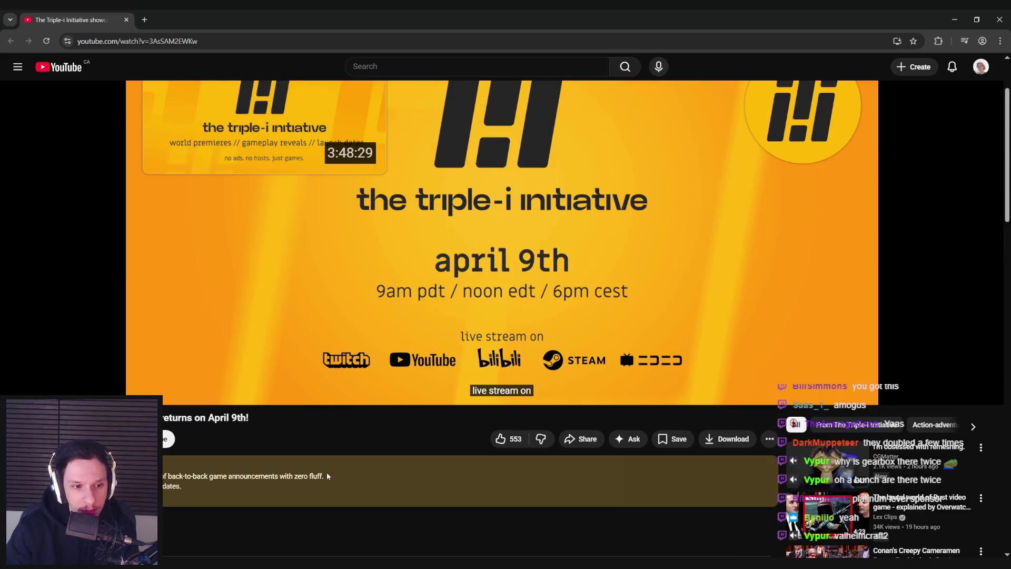
{"action": "scroll", "coordinate": [327, 474], "scroll_direction": "down", "scroll_amount": 4}
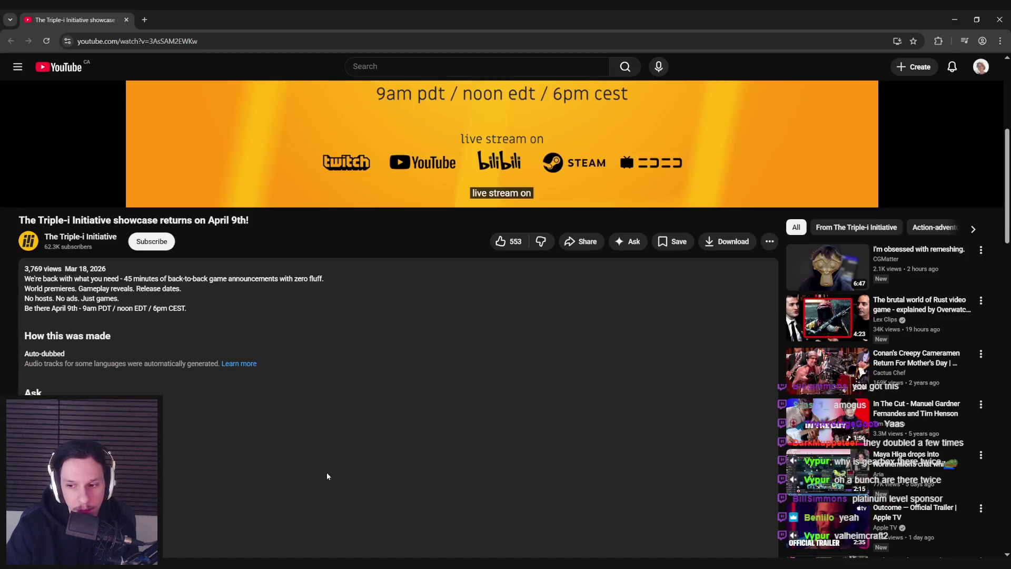
{"action": "scroll", "coordinate": [327, 472], "scroll_direction": "down", "scroll_amount": 2}
{"action": "scroll", "coordinate": [326, 473], "scroll_direction": "down", "scroll_amount": 2}
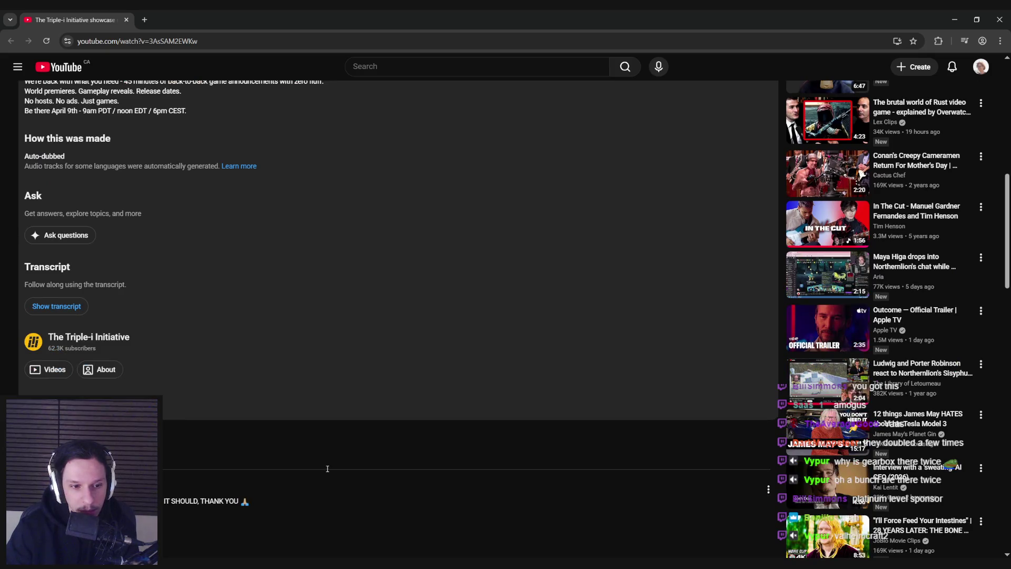
{"action": "scroll", "coordinate": [327, 468], "scroll_direction": "up", "scroll_amount": 4}
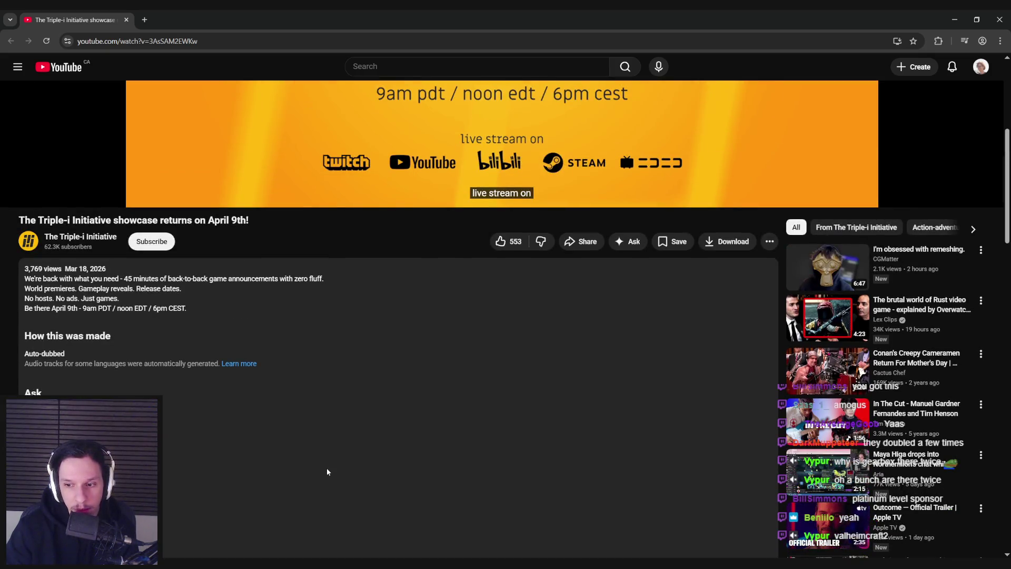
{"action": "scroll", "coordinate": [327, 472], "scroll_direction": "up", "scroll_amount": 1}
{"action": "scroll", "coordinate": [327, 471], "scroll_direction": "down", "scroll_amount": 1}
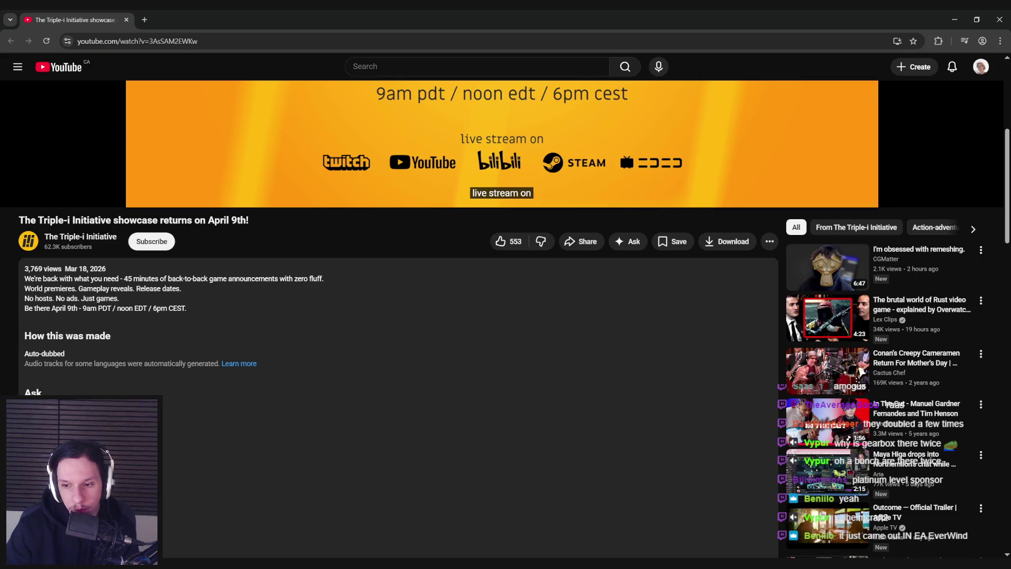
{"action": "left_click", "coordinate": [823, 515]}
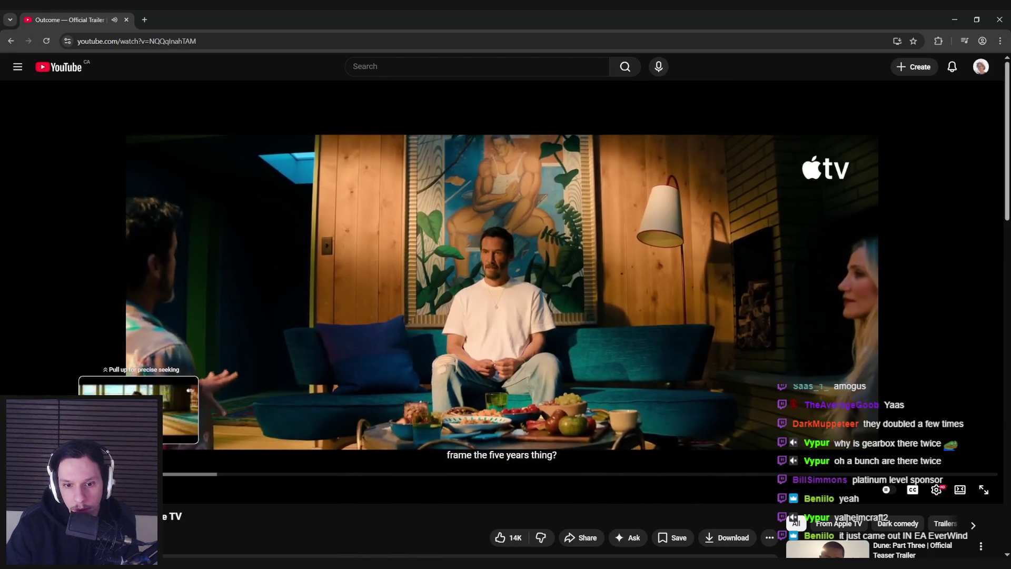
Step: Skip the Outcome trailer ahead to a later scene, then switch to the Trainrot Trello board
{"action": "left_click_drag", "start_coordinate": [139, 474], "coordinate": [228, 474]}
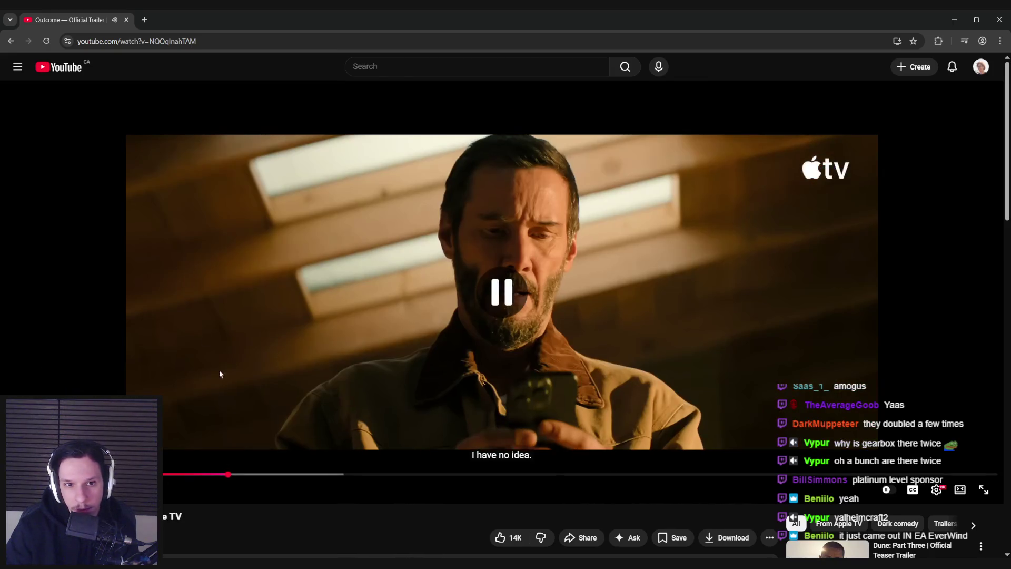
{"action": "key", "text": "alt+Tab"}
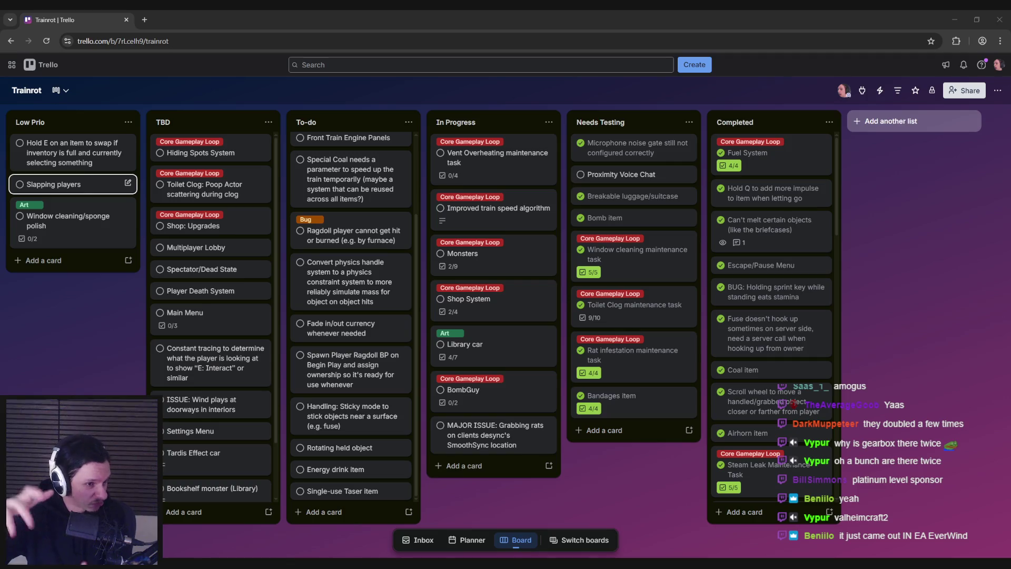
Step: Look over the Trainrot board's lists in Trello, then return to BP_FallZone in Unreal
{"action": "left_click", "coordinate": [65, 352]}
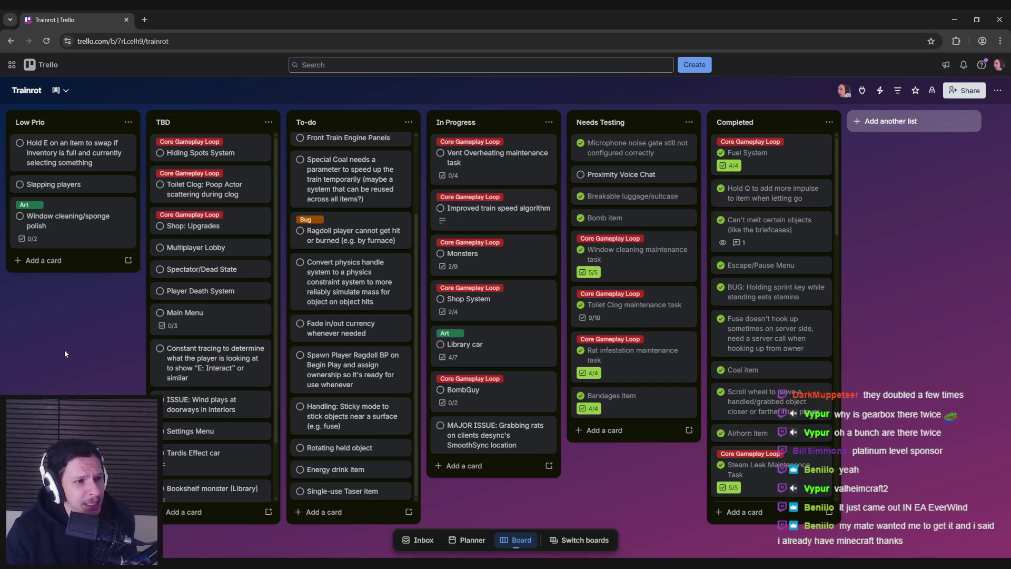
{"action": "left_click", "coordinate": [359, 535]}
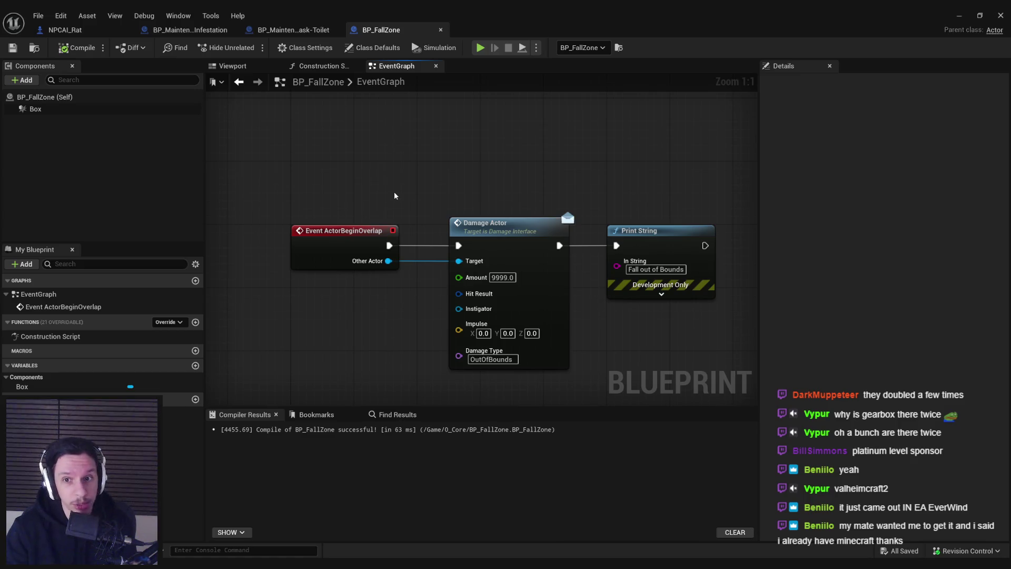
Step: Glance at the BP_MaintenanceTask-Toilet graph, then return to BP_FallZone and zoom out
{"action": "left_click", "coordinate": [319, 32]}
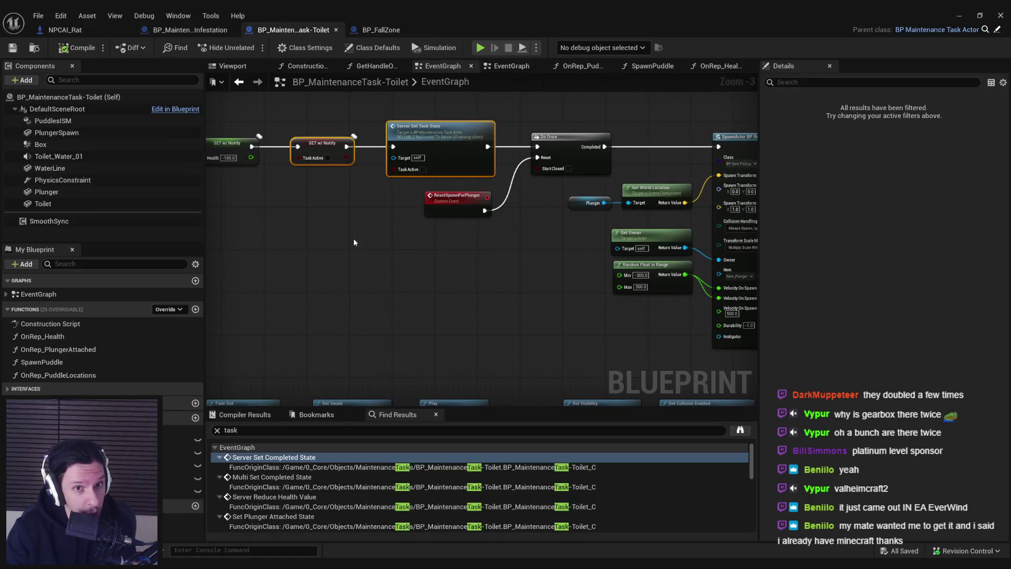
{"action": "left_click", "coordinate": [405, 31]}
{"action": "scroll", "coordinate": [377, 166], "scroll_direction": "down", "scroll_amount": 3}
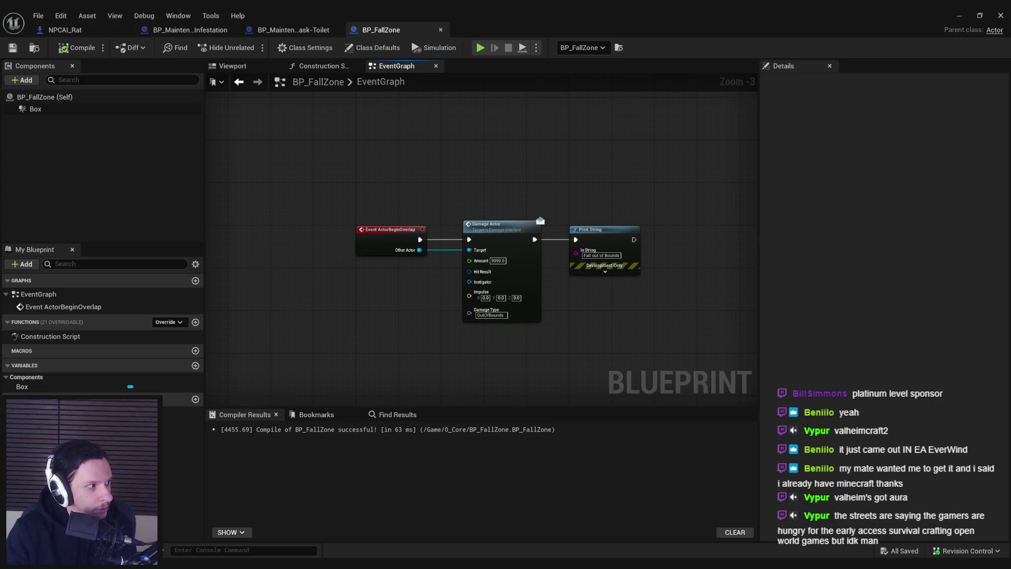
Step: Bring the YouTube browser window forward and maximize it to full screen
{"action": "key", "text": "alt+Tab"}
{"action": "left_click_drag", "start_coordinate": [360, 185], "coordinate": [477, 177]}
{"action": "double_click", "coordinate": [477, 177]}
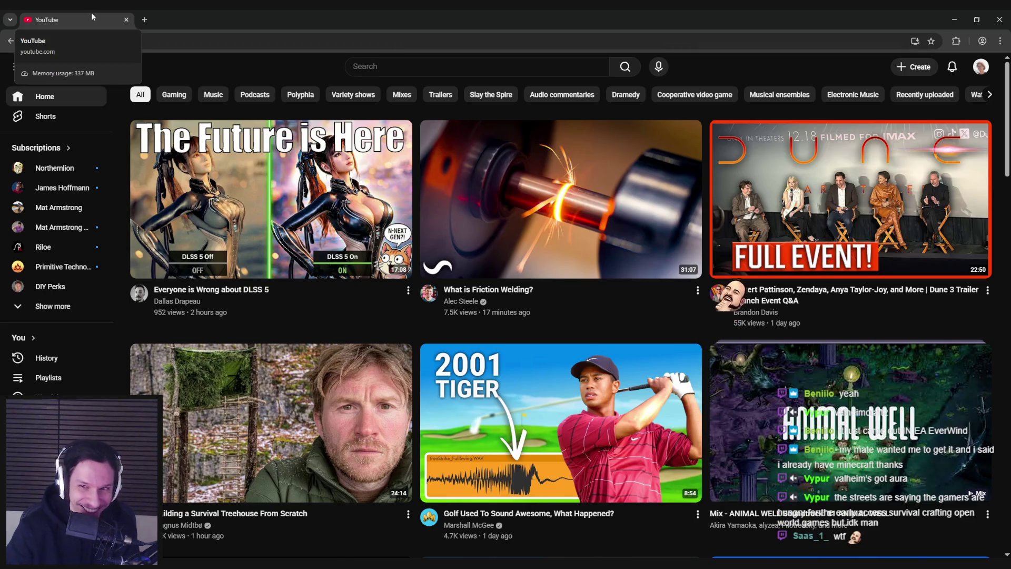
Step: Switch back to Unreal and pan the BP_FallZone event graph up and left
{"action": "key", "text": "alt+Tab"}
{"action": "left_click_drag", "start_coordinate": [402, 301], "coordinate": [361, 254]}
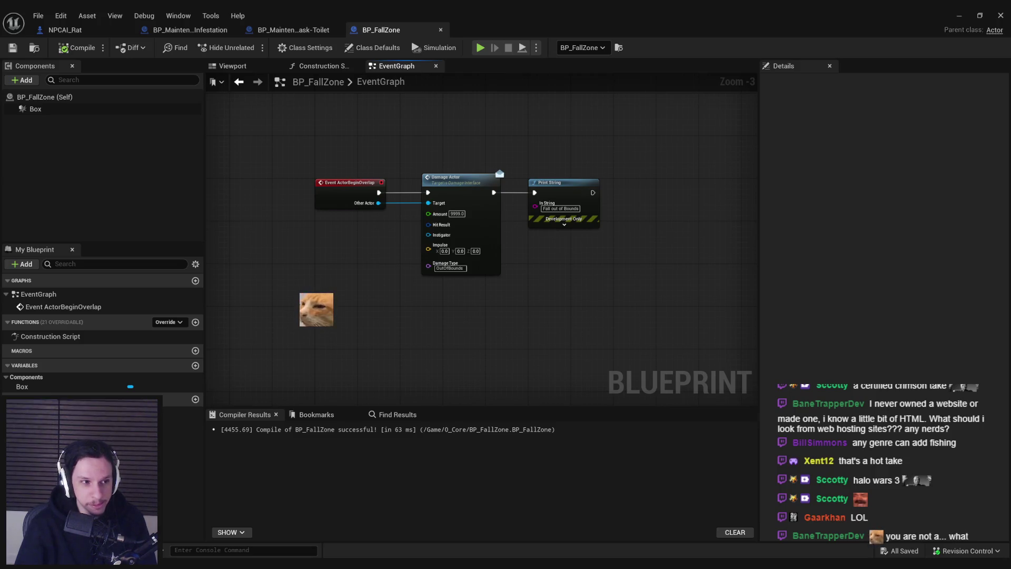
Step: Close the BP_FallZone, Toilet, Infestation and NPCAI_Rat tabs, then switch to the Notion page
{"action": "middle_click", "coordinate": [394, 32]}
{"action": "middle_click", "coordinate": [299, 33]}
{"action": "middle_click", "coordinate": [198, 32]}
{"action": "middle_click", "coordinate": [109, 31]}
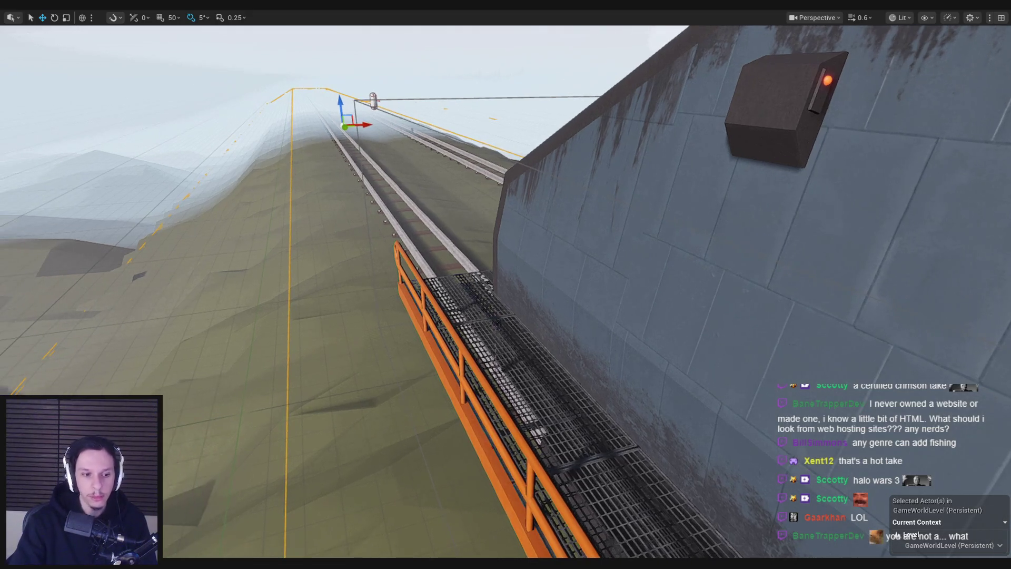
{"action": "left_click", "coordinate": [184, 527]}
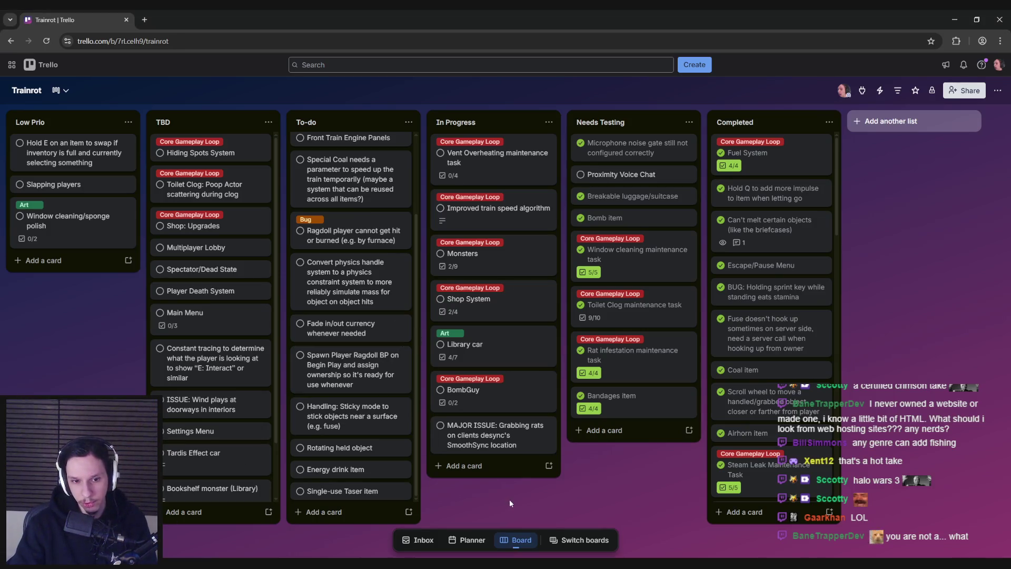
{"action": "key", "text": "alt+Tab"}
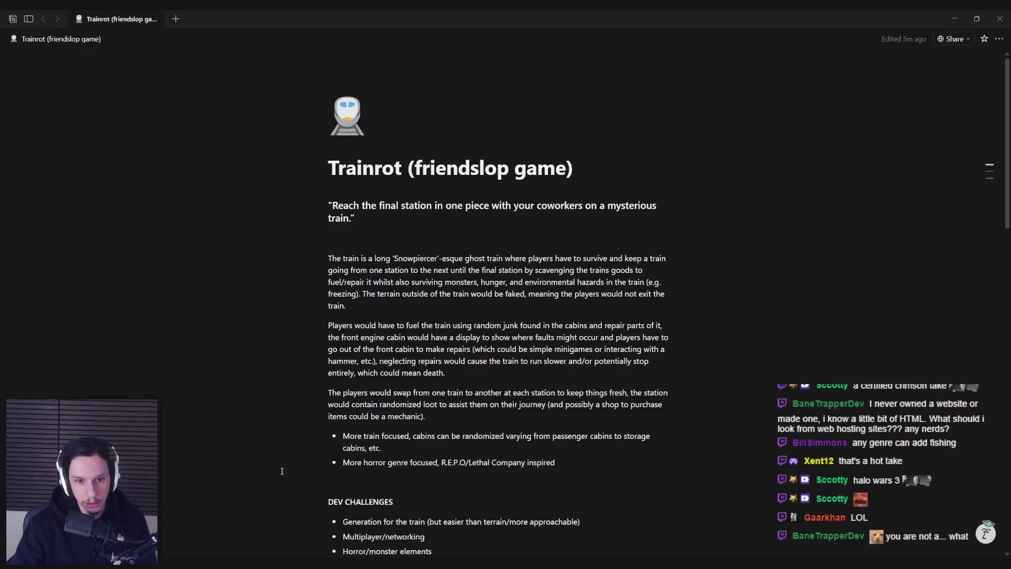
Step: Scroll to the Playable Proof of Concept list and select the '8 Maintenance tasks' line
{"action": "scroll", "coordinate": [386, 430], "scroll_direction": "down", "scroll_amount": 10}
{"action": "scroll", "coordinate": [386, 430], "scroll_direction": "down", "scroll_amount": 5}
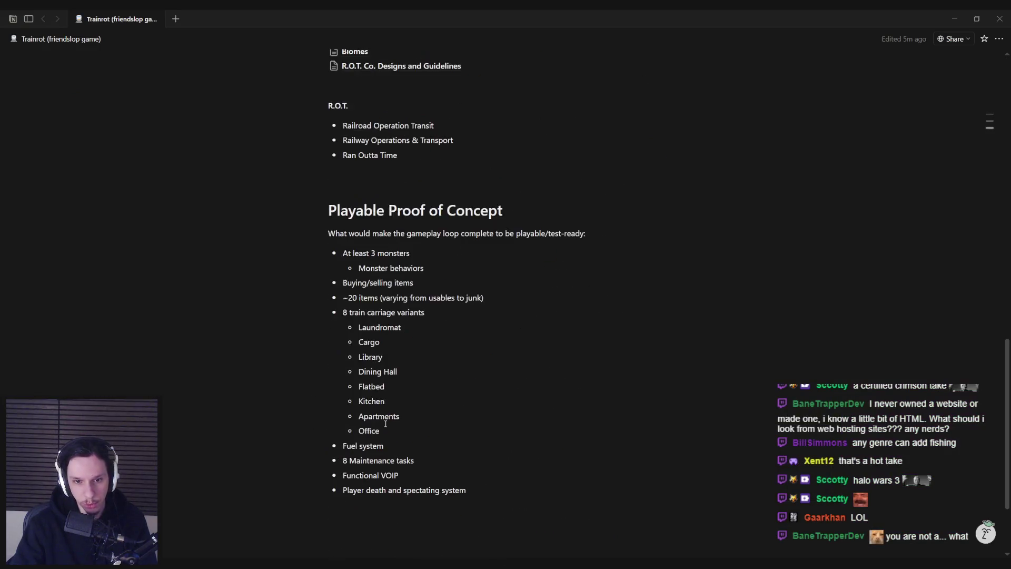
{"action": "scroll", "coordinate": [385, 424], "scroll_direction": "down", "scroll_amount": 1}
{"action": "scroll", "coordinate": [387, 427], "scroll_direction": "up", "scroll_amount": 1}
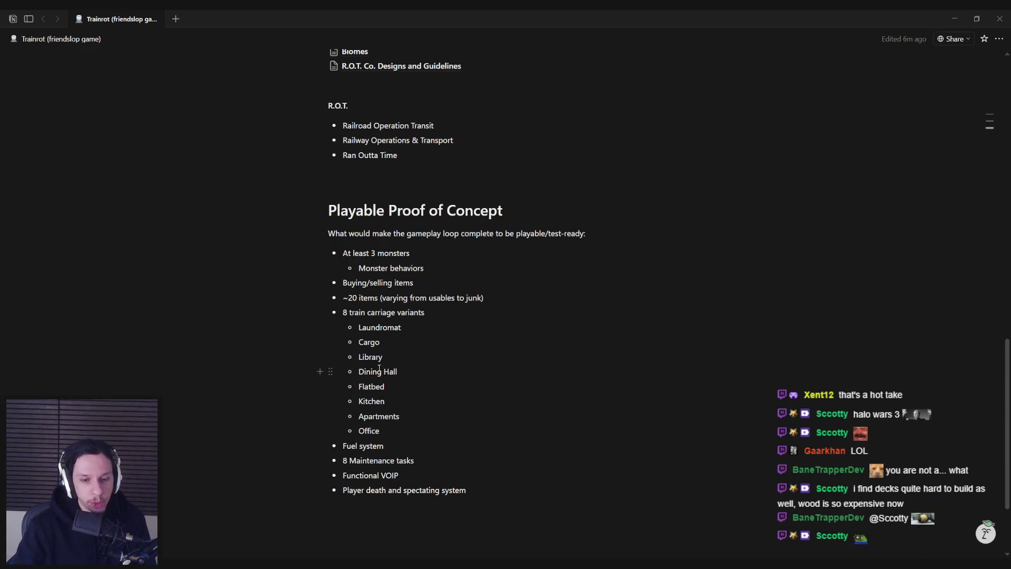
{"action": "left_click_drag", "start_coordinate": [345, 460], "coordinate": [437, 460]}
Step: Append a bold '(7/8 done)' note to the '8 Maintenance tasks' line
{"action": "left_click", "coordinate": [438, 460]}
{"action": "left_click", "coordinate": [345, 460]}
{"action": "type", "text": "7/"}
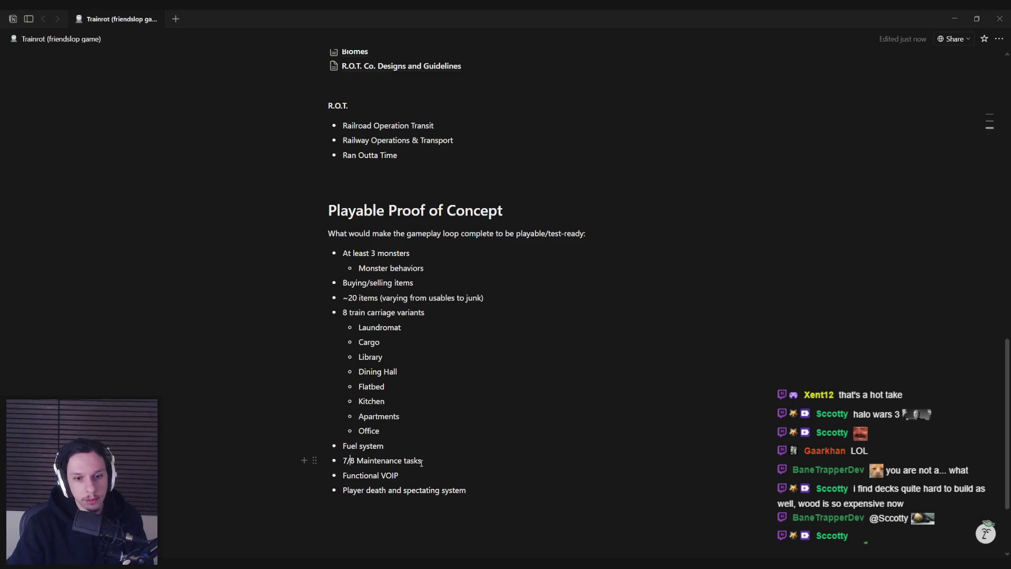
{"action": "key", "text": "BackSpace"}
{"action": "key", "text": "BackSpace"}
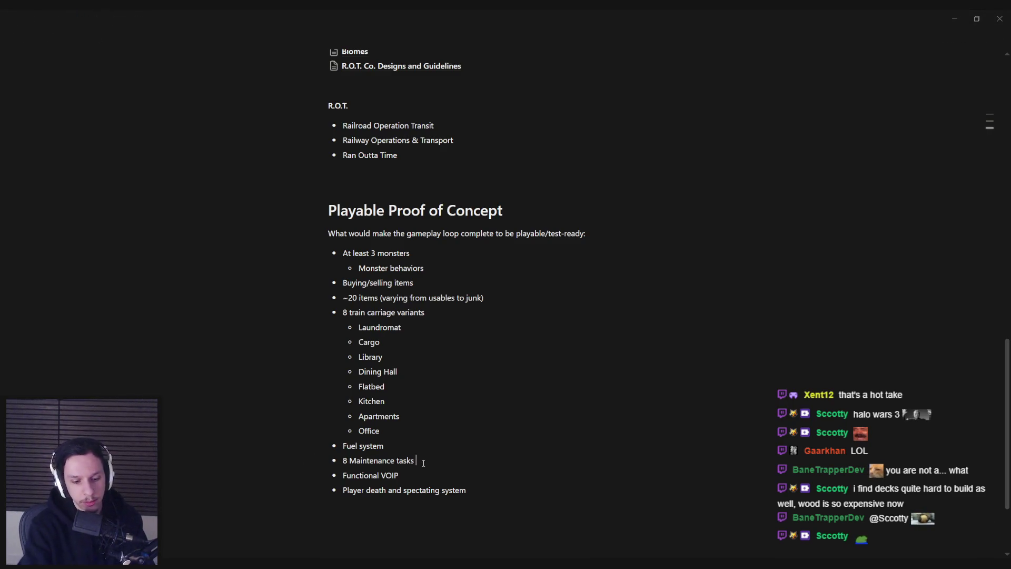
{"action": "type", "text": "7/8 done)"}
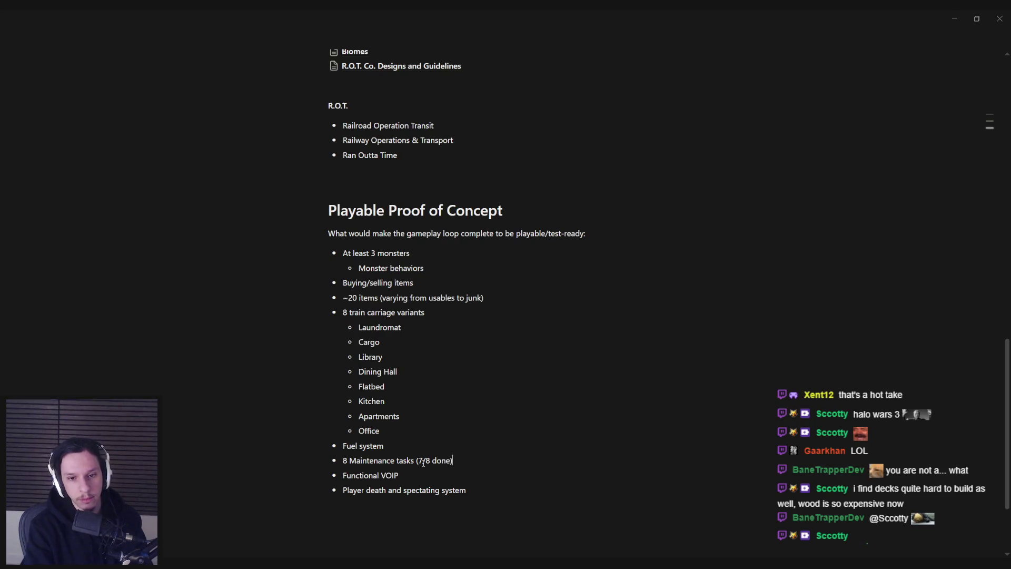
{"action": "left_click_drag", "start_coordinate": [453, 461], "coordinate": [416, 462]}
{"action": "key", "text": "ctrl+b"}
{"action": "left_click", "coordinate": [416, 462]}
{"action": "left_click", "coordinate": [462, 472]}
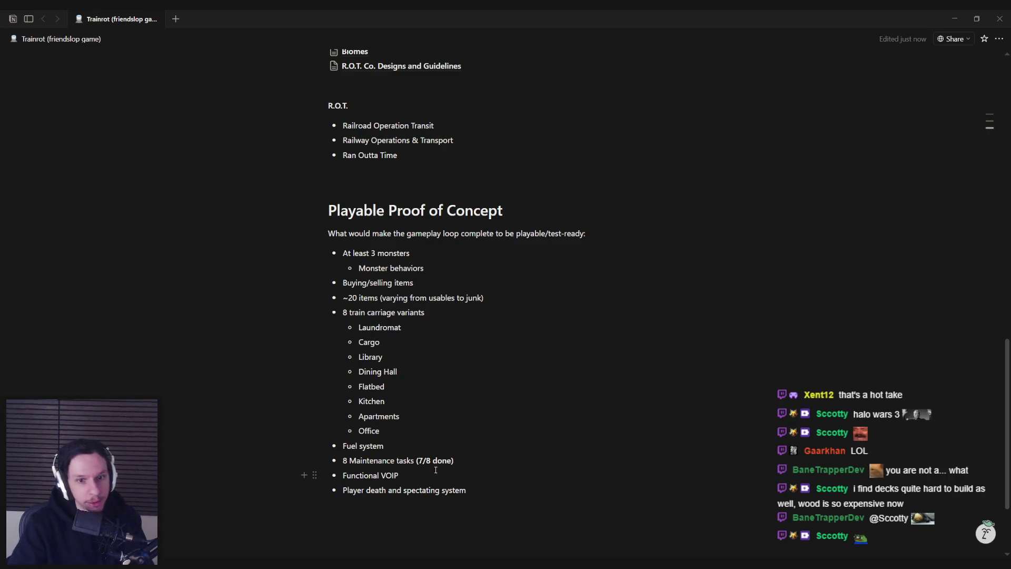
{"action": "double_click", "coordinate": [380, 358]}
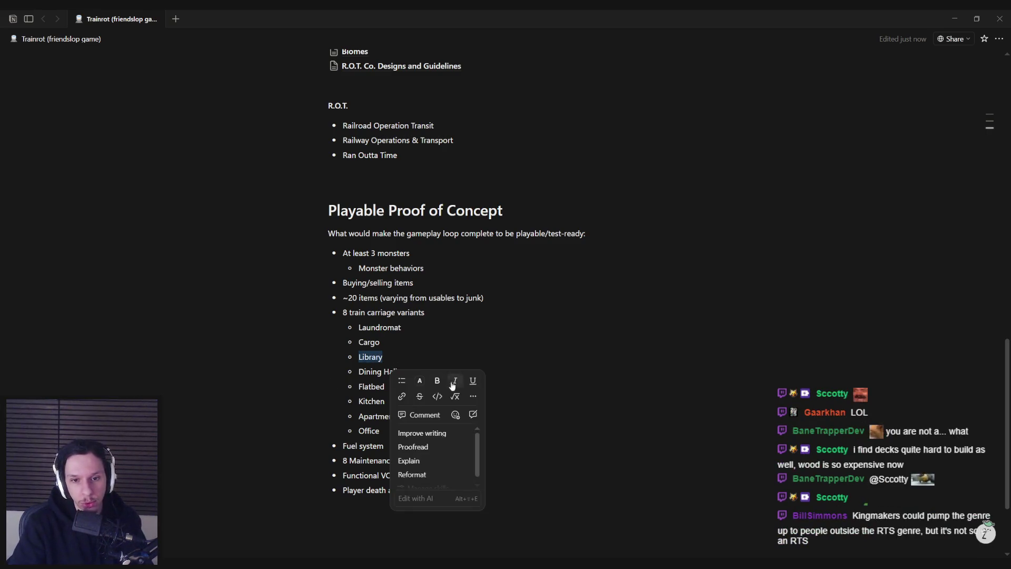
Step: Highlight Library, Cargo and Flatbed with a yellow background in the carriage list
{"action": "left_click", "coordinate": [420, 380]}
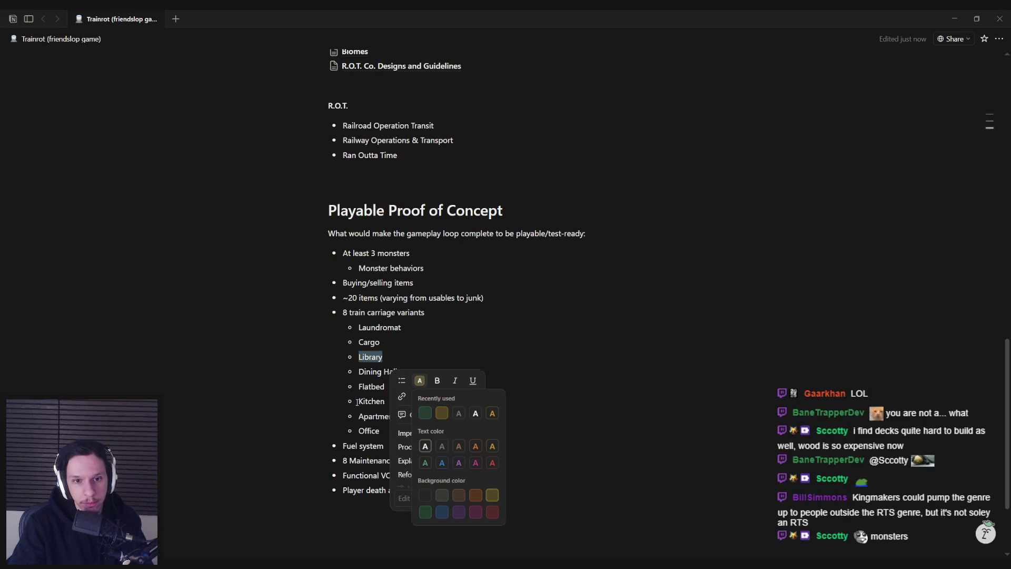
{"action": "left_click", "coordinate": [444, 415]}
{"action": "double_click", "coordinate": [365, 344]}
{"action": "left_click", "coordinate": [417, 365]}
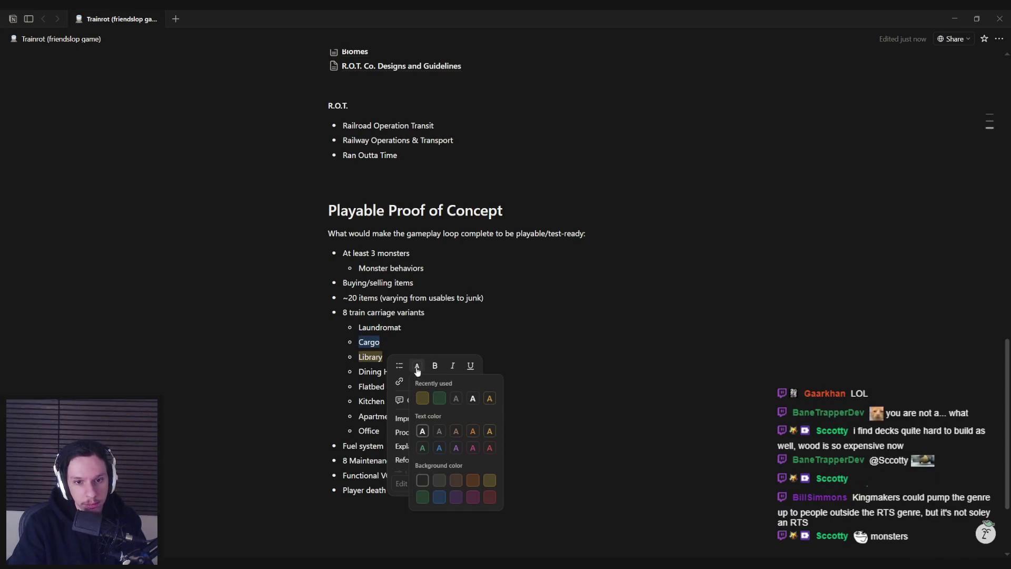
{"action": "left_click", "coordinate": [441, 400]}
{"action": "double_click", "coordinate": [371, 387]}
{"action": "left_click", "coordinate": [395, 374]}
{"action": "left_click_drag", "start_coordinate": [386, 387], "coordinate": [359, 387]}
{"action": "left_click", "coordinate": [423, 411]}
{"action": "left_click", "coordinate": [446, 444]}
{"action": "left_click", "coordinate": [394, 409]}
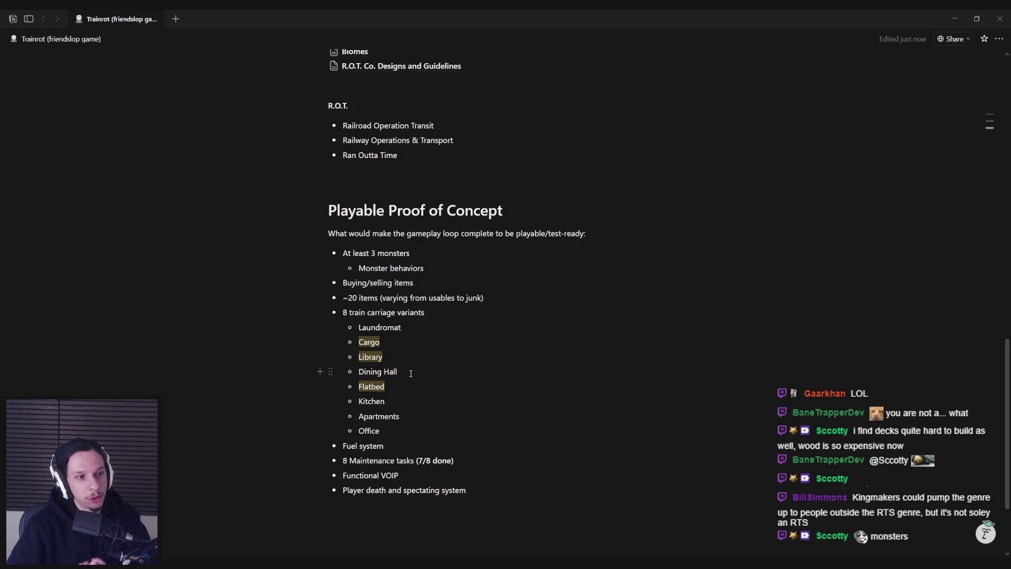
Step: Bring up the Spotify player and shift its window slightly right
{"action": "left_click", "coordinate": [411, 373]}
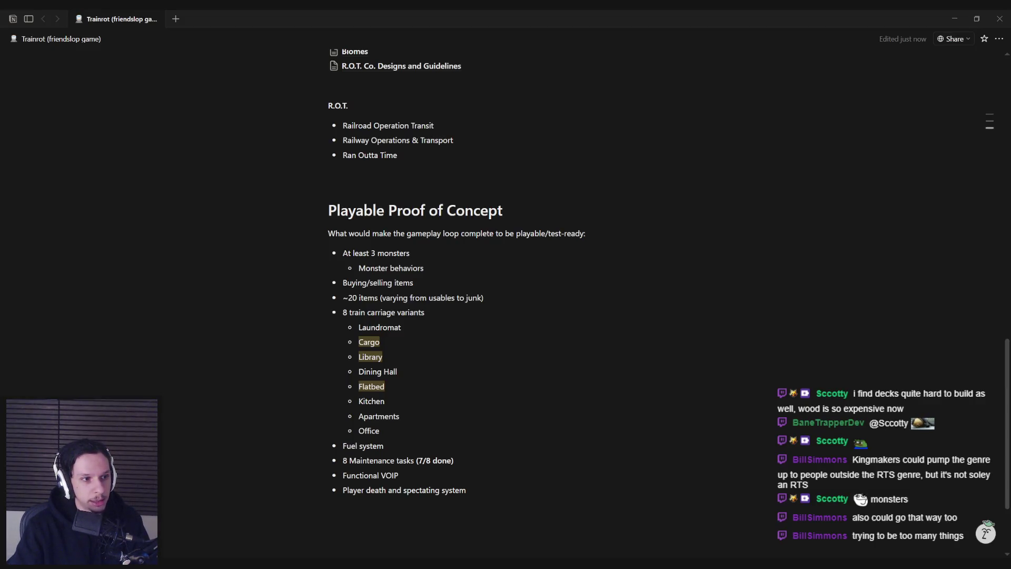
{"action": "left_click", "coordinate": [406, 347]}
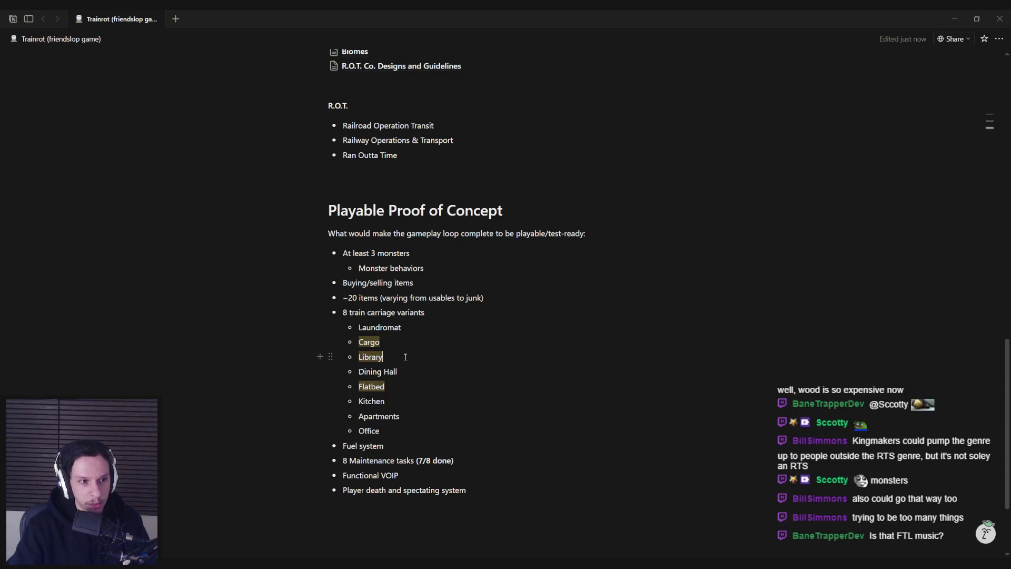
{"action": "left_click", "coordinate": [256, 559]}
{"action": "mouse_move", "coordinate": [251, 53]}
{"action": "left_mouse_down"}
{"action": "mouse_move", "coordinate": [444, 38]}
{"action": "mouse_move", "coordinate": [289, 45]}
{"action": "mouse_move", "coordinate": [291, 55]}
{"action": "left_mouse_up"}
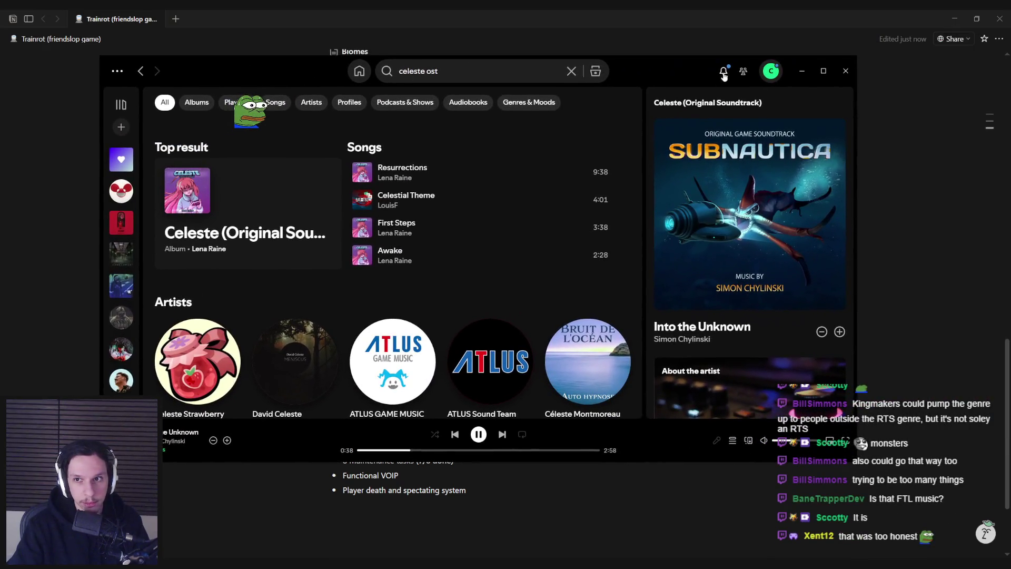
Step: Minimize Spotify and drag the Flatbed bullet up to sit directly below Library
{"action": "left_click", "coordinate": [802, 71]}
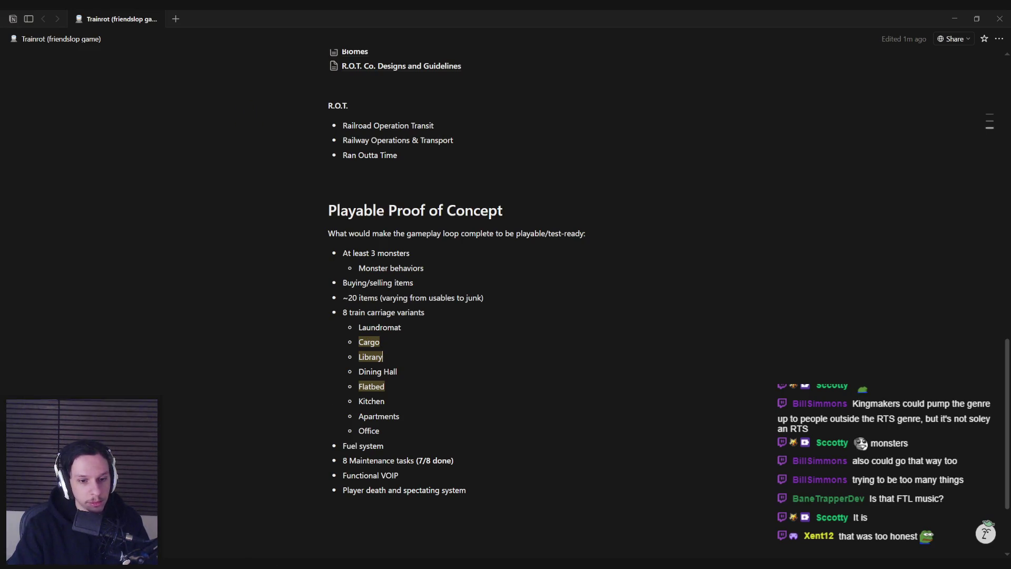
{"action": "scroll", "coordinate": [393, 350], "scroll_direction": "up", "scroll_amount": 1}
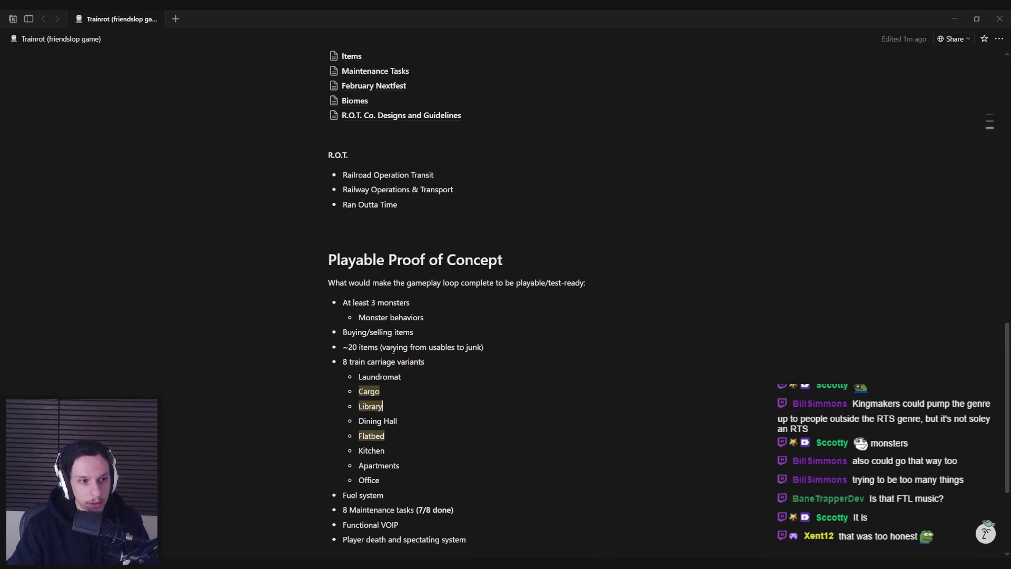
{"action": "left_click", "coordinate": [478, 331]}
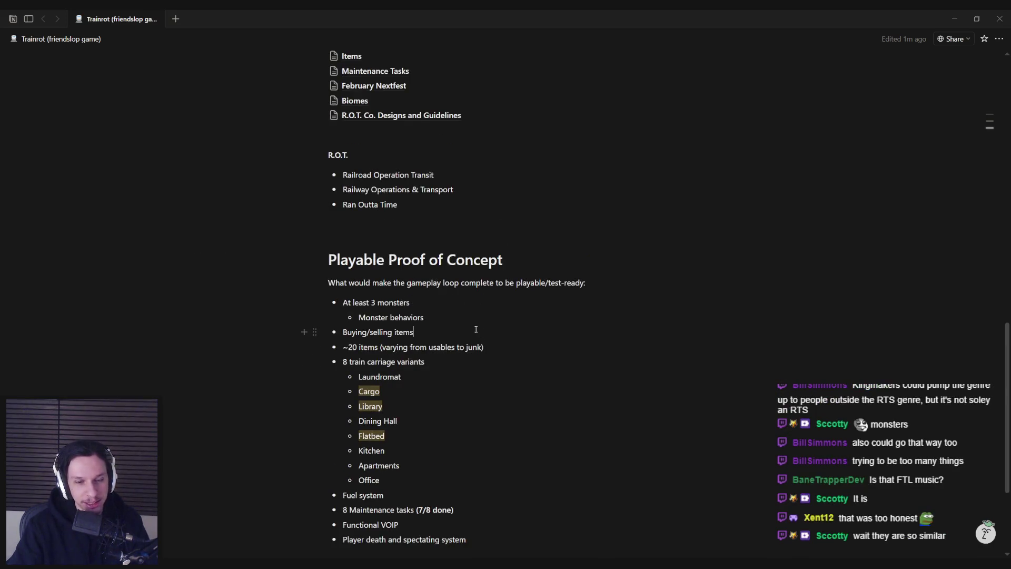
{"action": "left_click", "coordinate": [460, 313]}
{"action": "scroll", "coordinate": [497, 345], "scroll_direction": "down", "scroll_amount": 2}
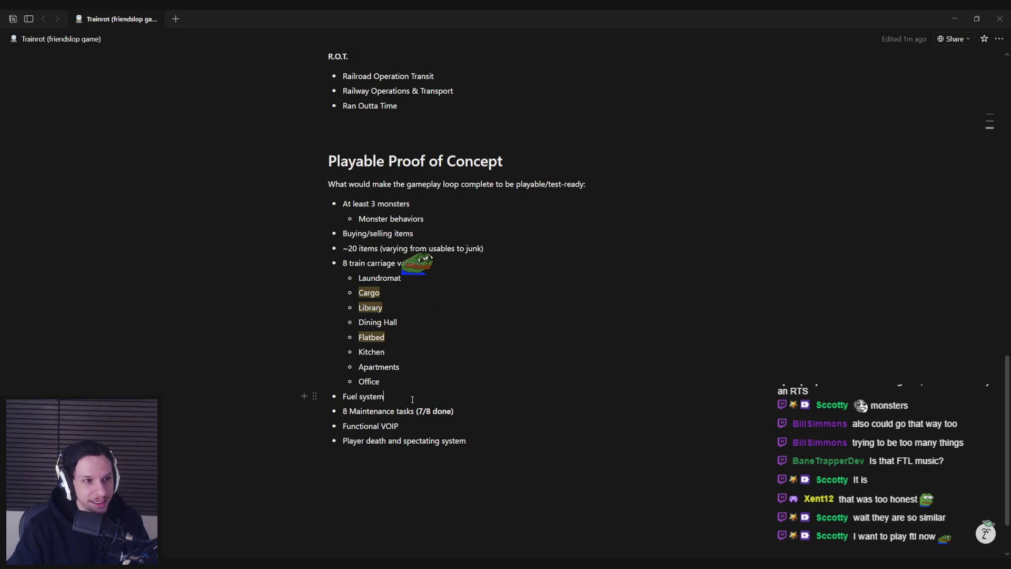
{"action": "left_click", "coordinate": [412, 399]}
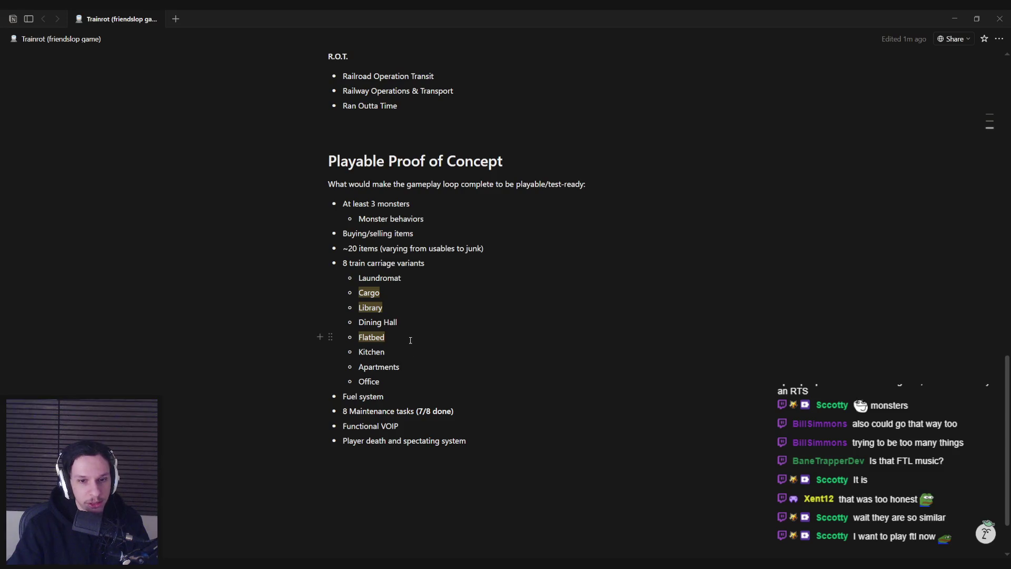
{"action": "scroll", "coordinate": [411, 314], "scroll_direction": "up", "scroll_amount": 1}
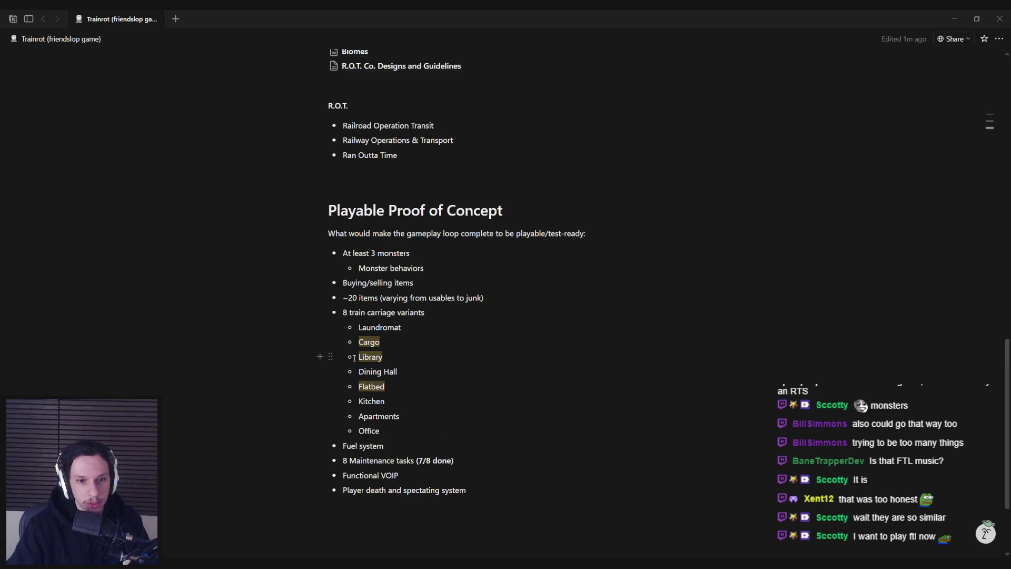
{"action": "left_click_drag", "start_coordinate": [331, 386], "coordinate": [331, 369]}
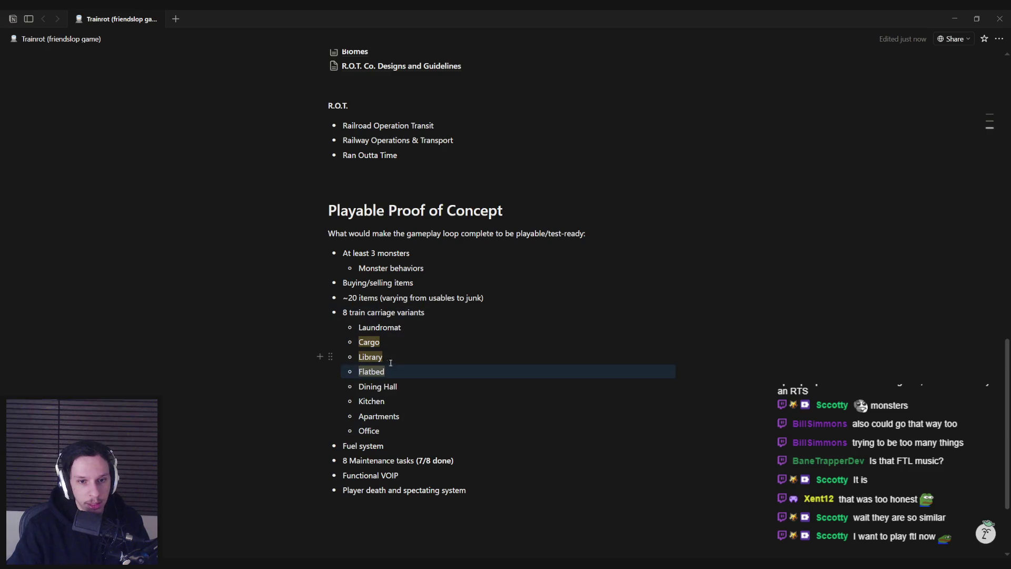
Step: Drag Laundromat below Flatbed so Cargo, Library and Flatbed lead the carriage variants list
{"action": "left_click_drag", "start_coordinate": [331, 327], "coordinate": [332, 369]}
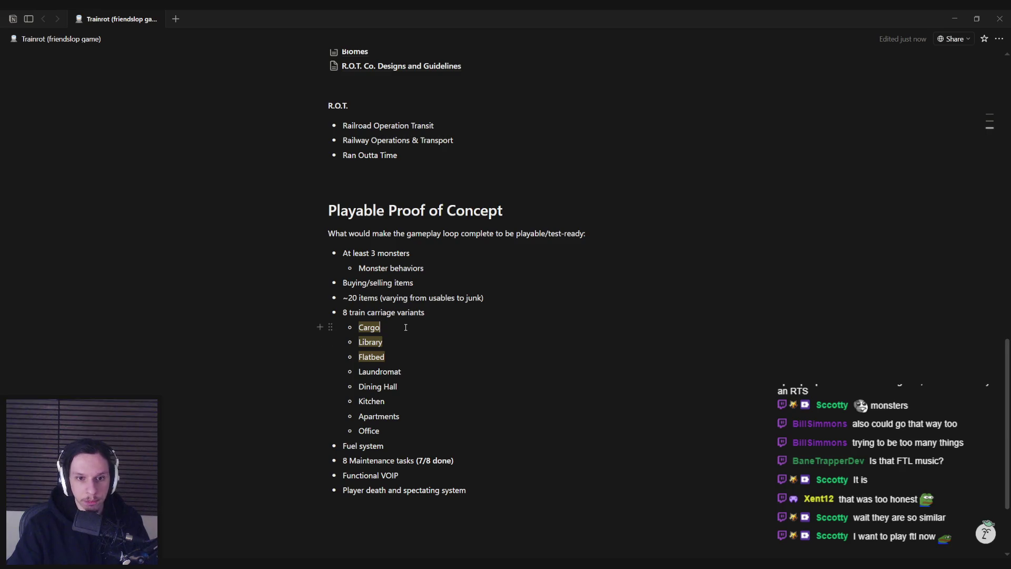
{"action": "left_click", "coordinate": [401, 352]}
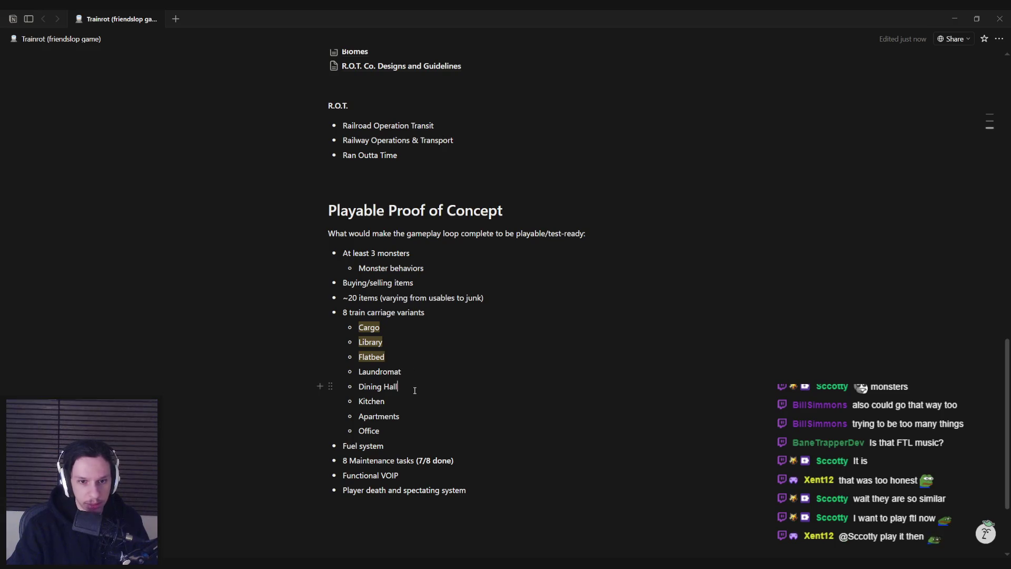
{"action": "left_click", "coordinate": [412, 418]}
{"action": "left_click", "coordinate": [417, 370]}
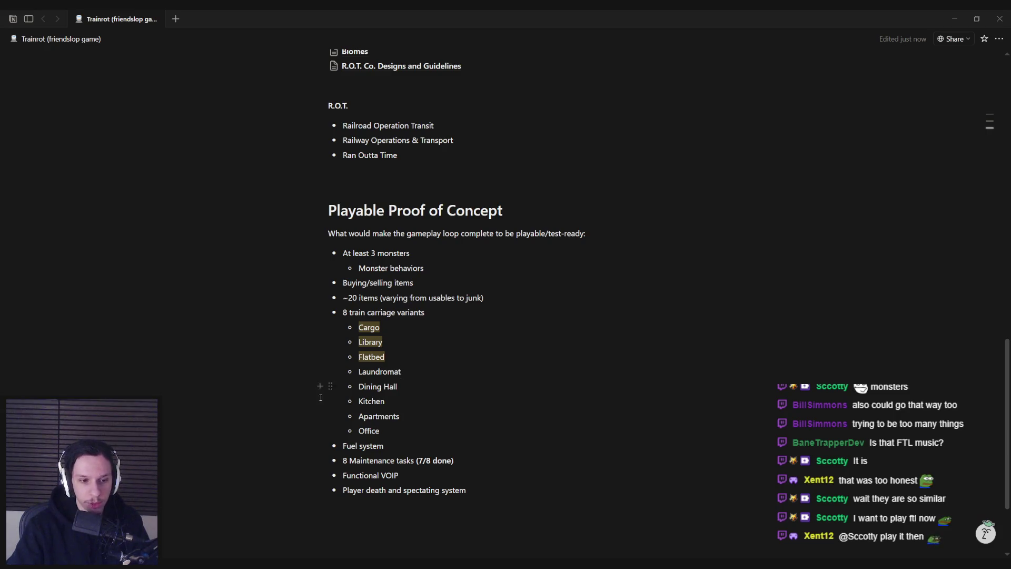
{"action": "mouse_move", "coordinate": [186, 566]}
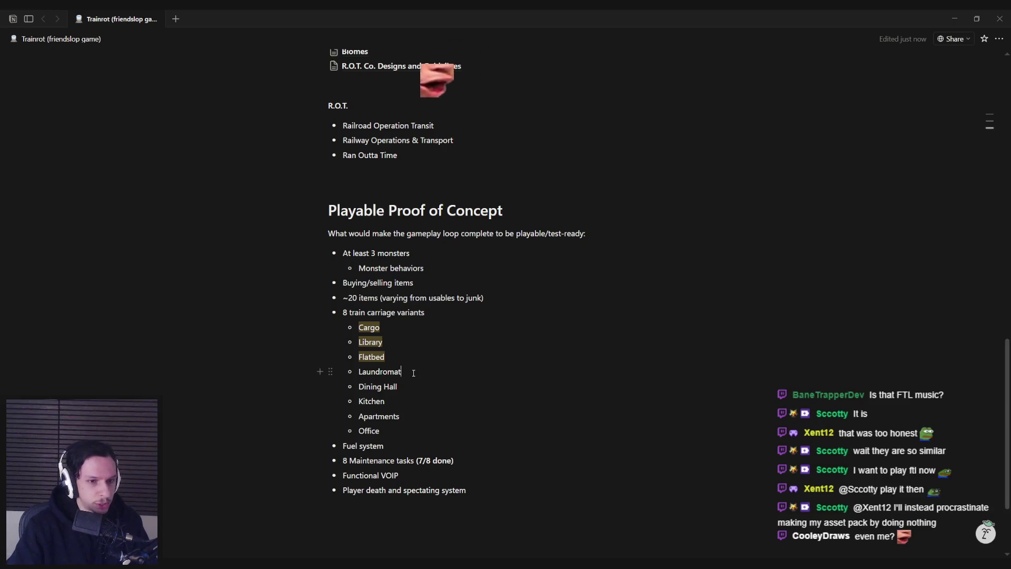
Step: Put the caret in the Laundromat line, then switch to Chrome's Skeleseller SteamDB charts
{"action": "left_click", "coordinate": [407, 416]}
{"action": "left_click", "coordinate": [415, 372]}
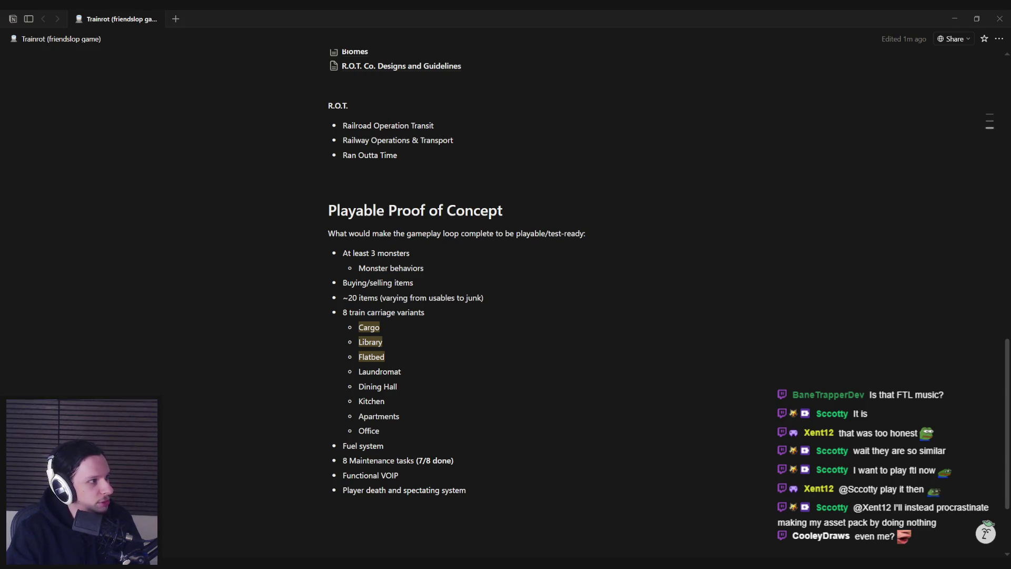
{"action": "key", "text": "alt+Tab"}
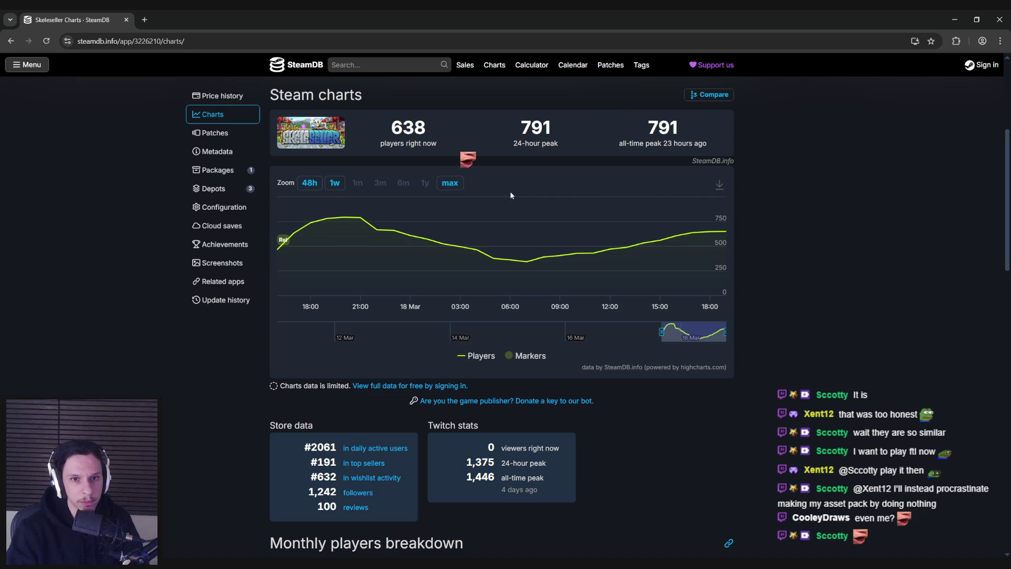
Step: Search SteamDB for 'tangy' and open the Tangy TD charts page
{"action": "mouse_move", "coordinate": [500, 208]}
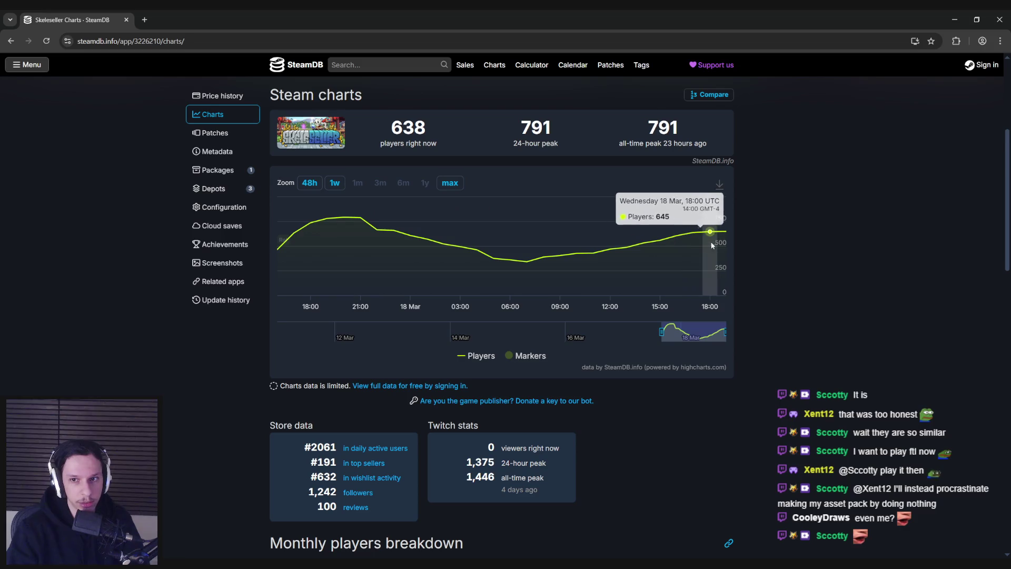
{"action": "left_click", "coordinate": [383, 64]}
{"action": "type", "text": "tangy"}
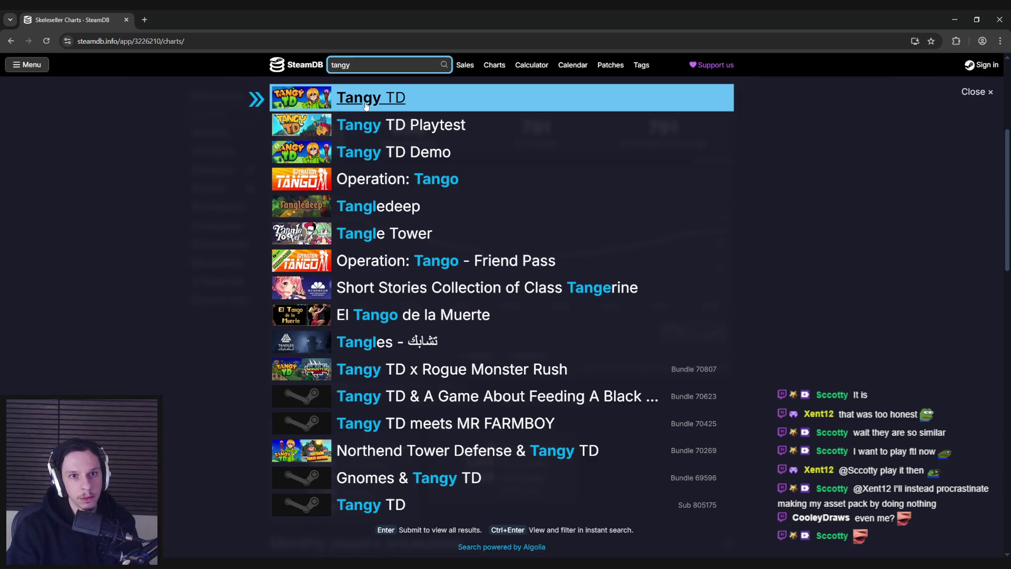
{"action": "left_click", "coordinate": [364, 107]}
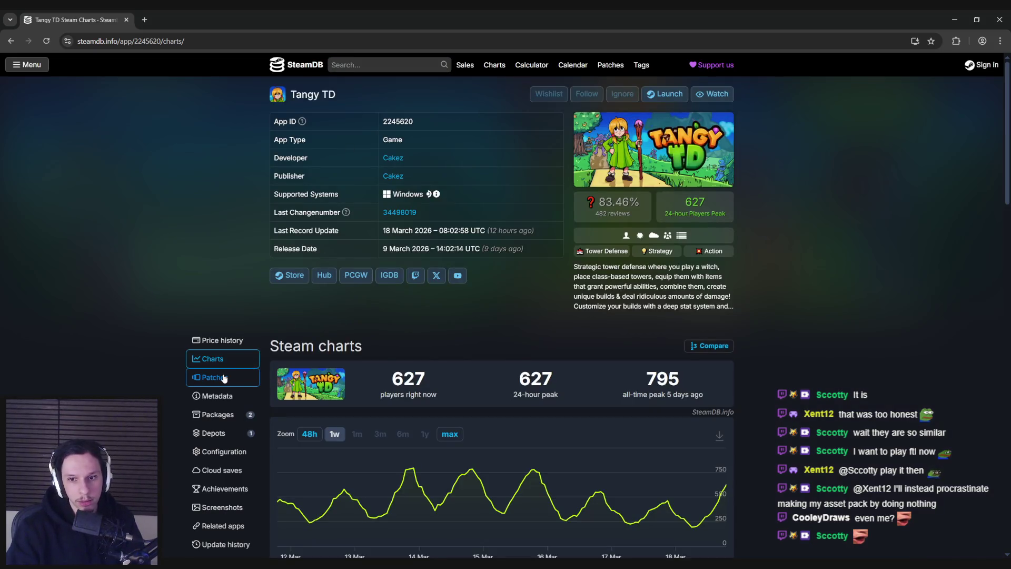
Step: Review Tangy TD's player counts and stats, then return to the Trainrot Notion page
{"action": "scroll", "coordinate": [352, 338], "scroll_direction": "down", "scroll_amount": 2}
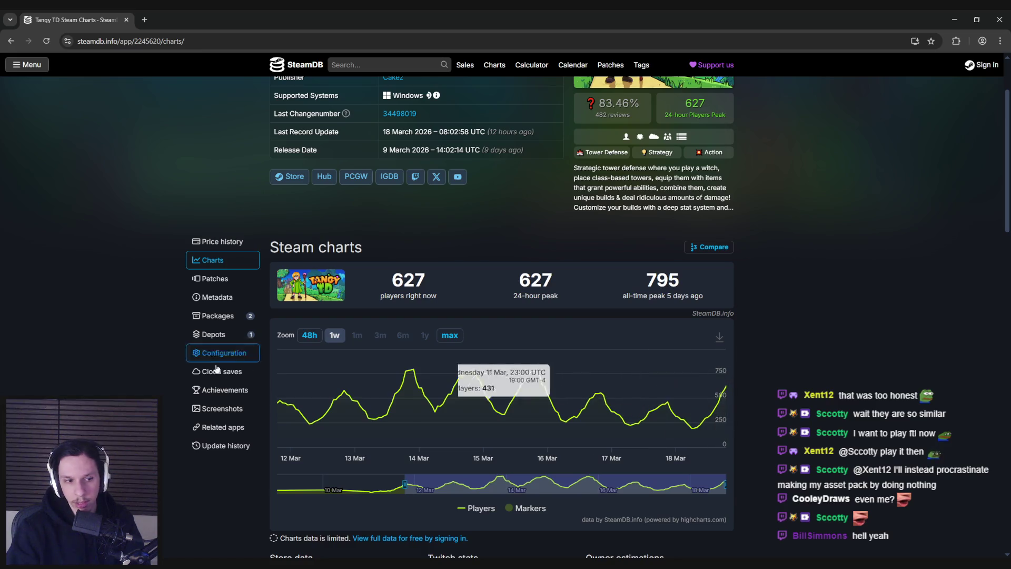
{"action": "scroll", "coordinate": [115, 385], "scroll_direction": "down", "scroll_amount": 2}
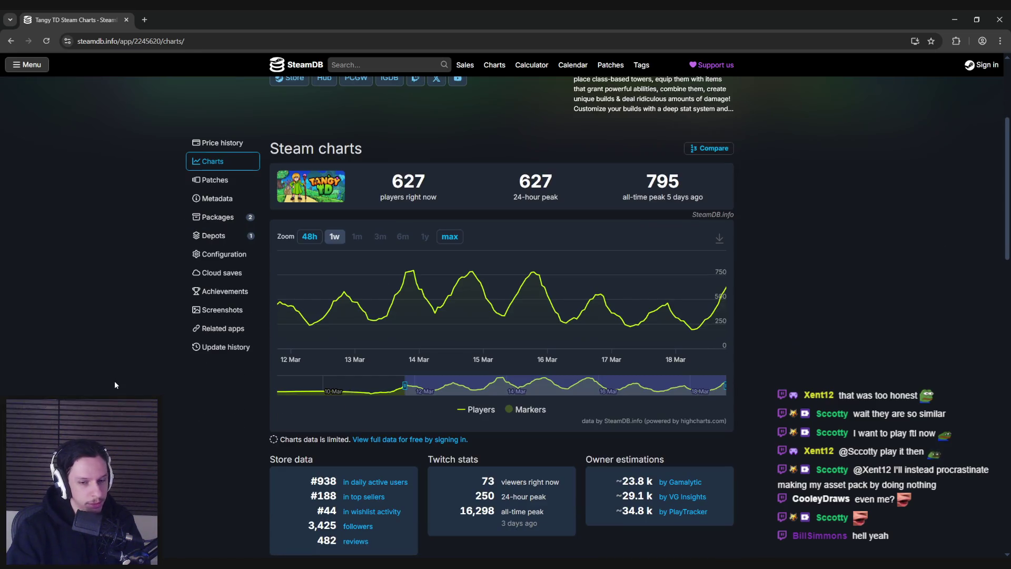
{"action": "scroll", "coordinate": [115, 385], "scroll_direction": "down", "scroll_amount": 1}
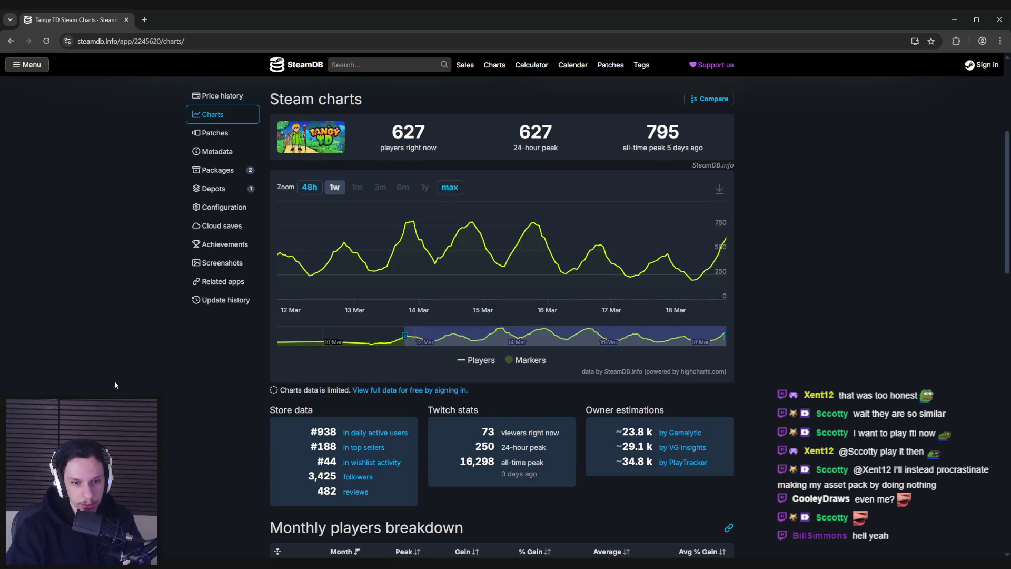
{"action": "scroll", "coordinate": [115, 385], "scroll_direction": "down", "scroll_amount": 1}
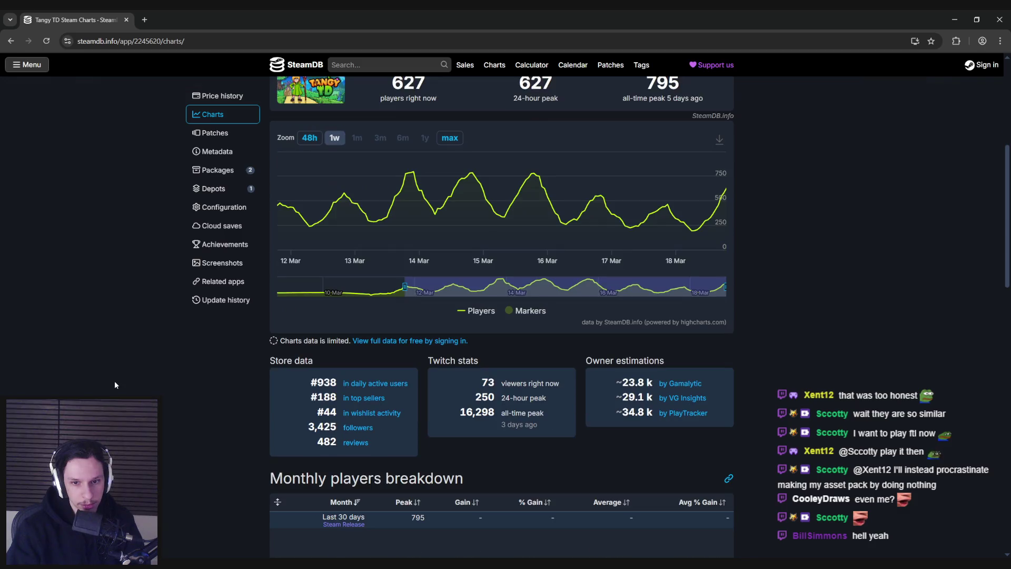
{"action": "scroll", "coordinate": [115, 385], "scroll_direction": "down", "scroll_amount": 2}
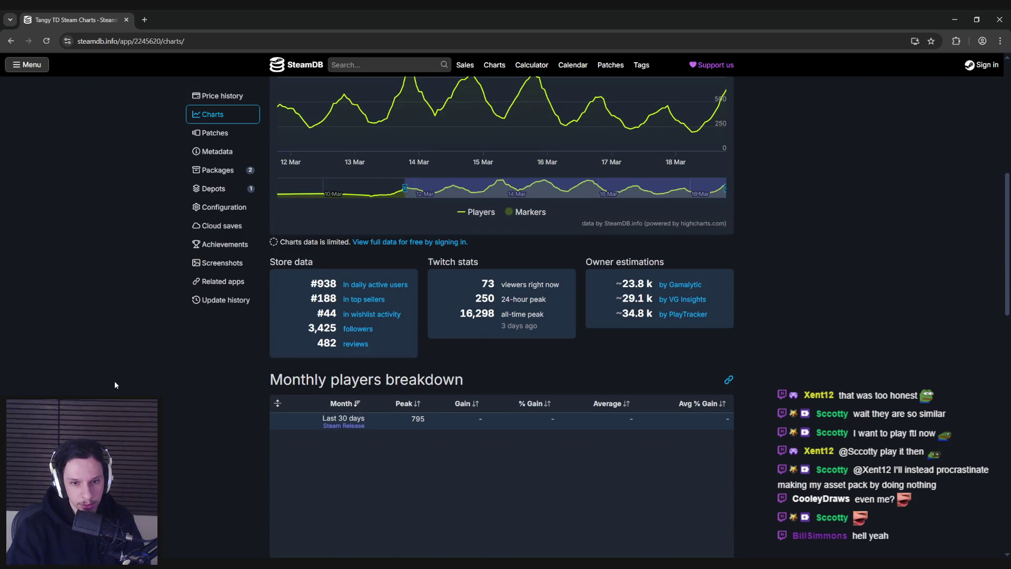
{"action": "scroll", "coordinate": [115, 385], "scroll_direction": "up", "scroll_amount": 4}
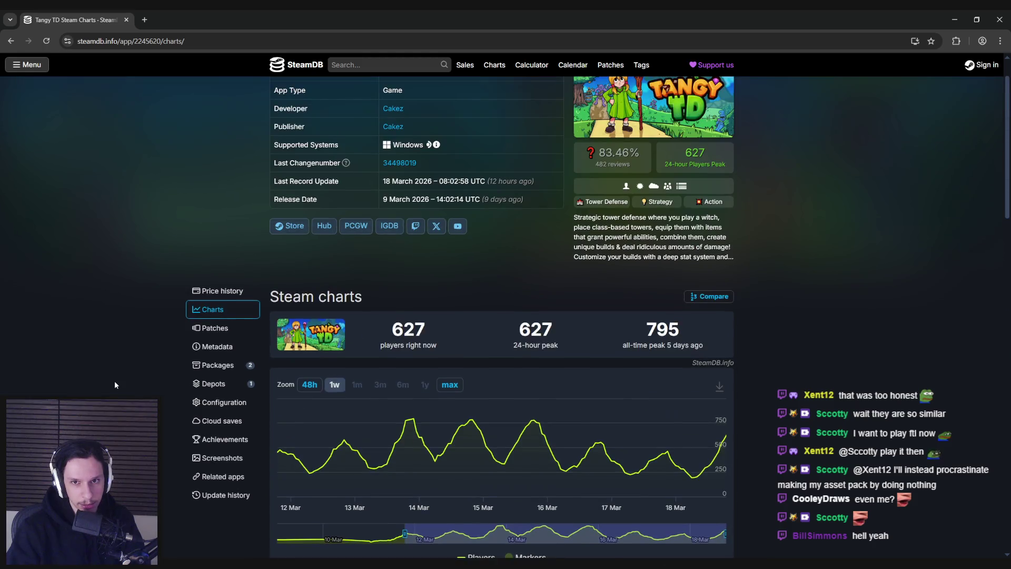
{"action": "scroll", "coordinate": [115, 385], "scroll_direction": "up", "scroll_amount": 1}
{"action": "key", "text": "alt+Tab"}
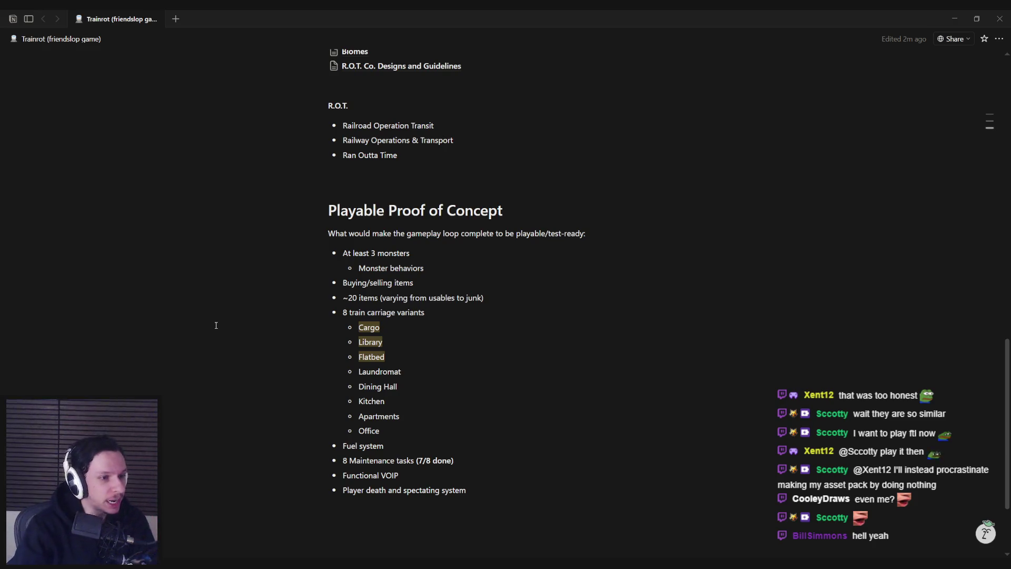
Step: Back in Unreal Engine, fly the camera through the engine room into the lit cabin
{"action": "left_click", "coordinate": [412, 325]}
{"action": "key", "text": "alt+Tab"}
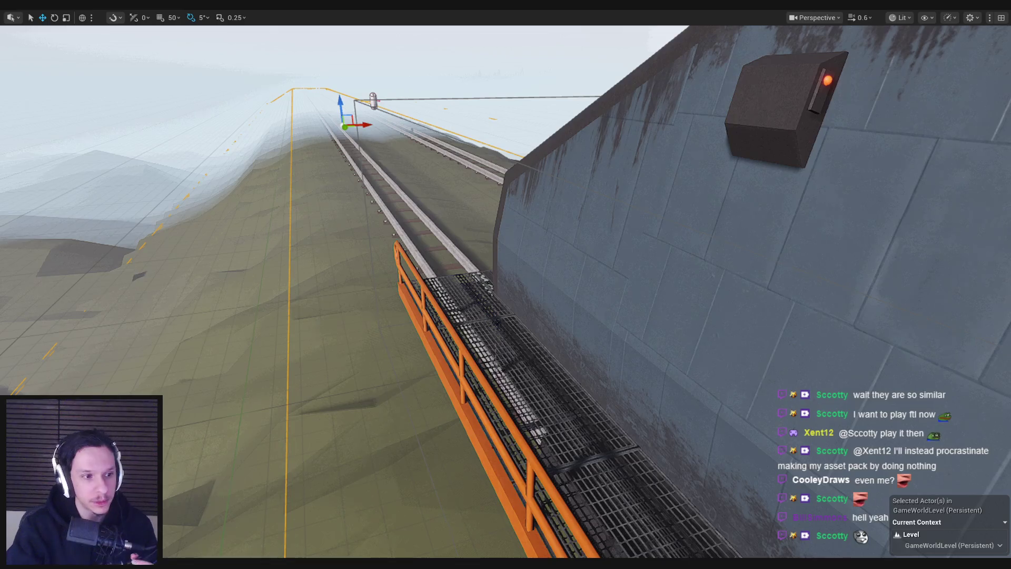
{"action": "key", "text": "f"}
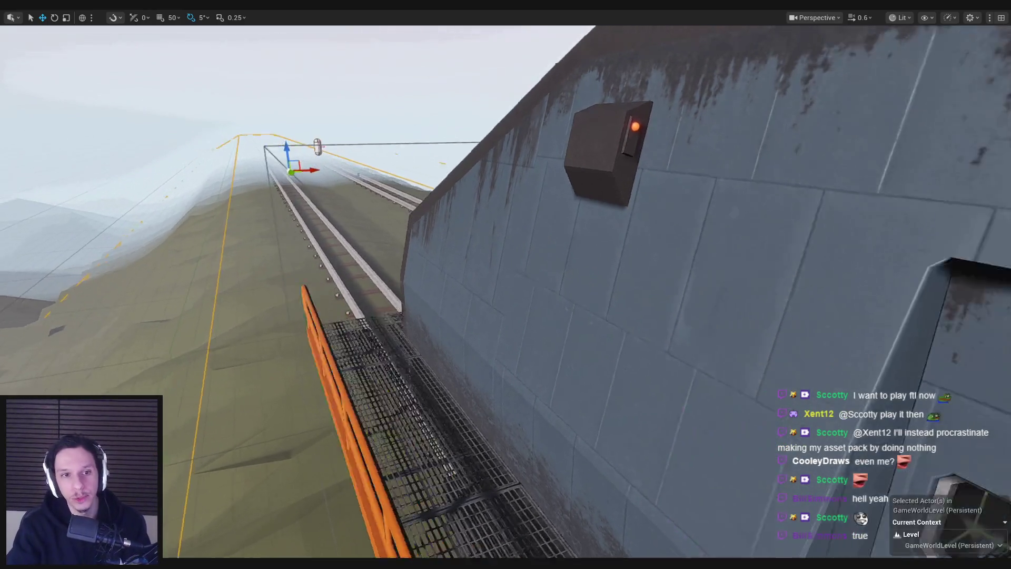
{"action": "key", "text": "s"}
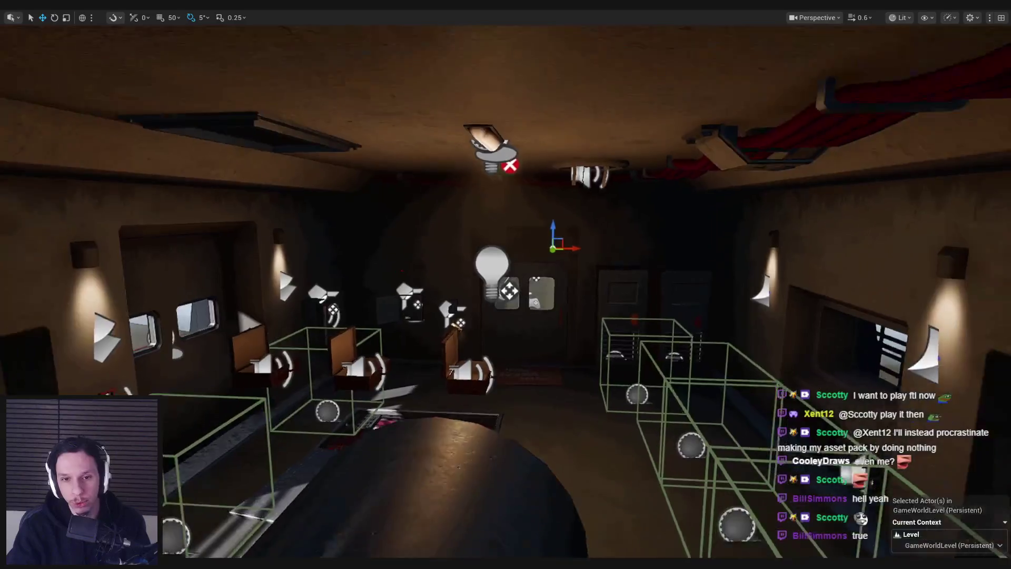
{"action": "key", "text": "w"}
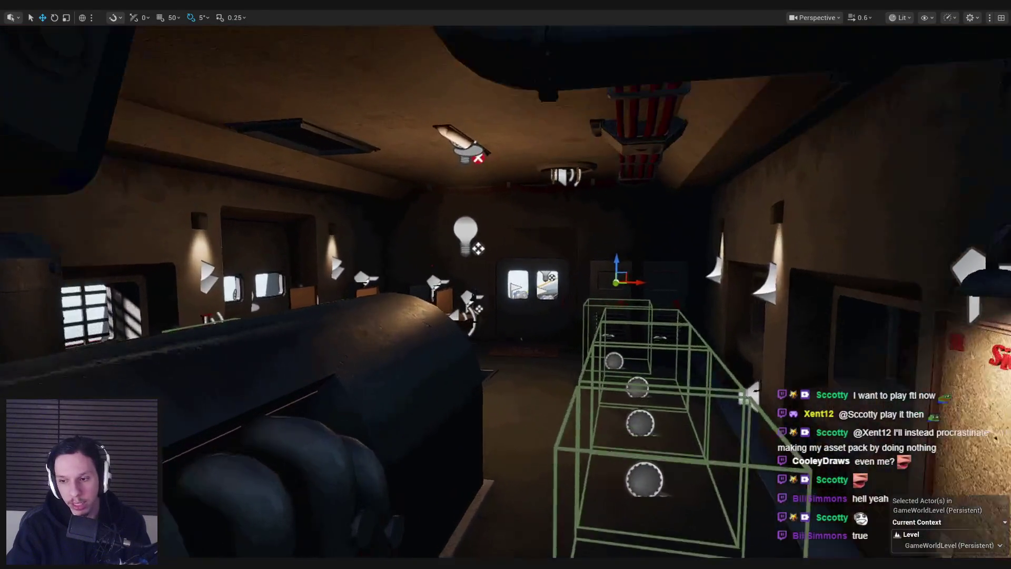
{"action": "key", "text": "w"}
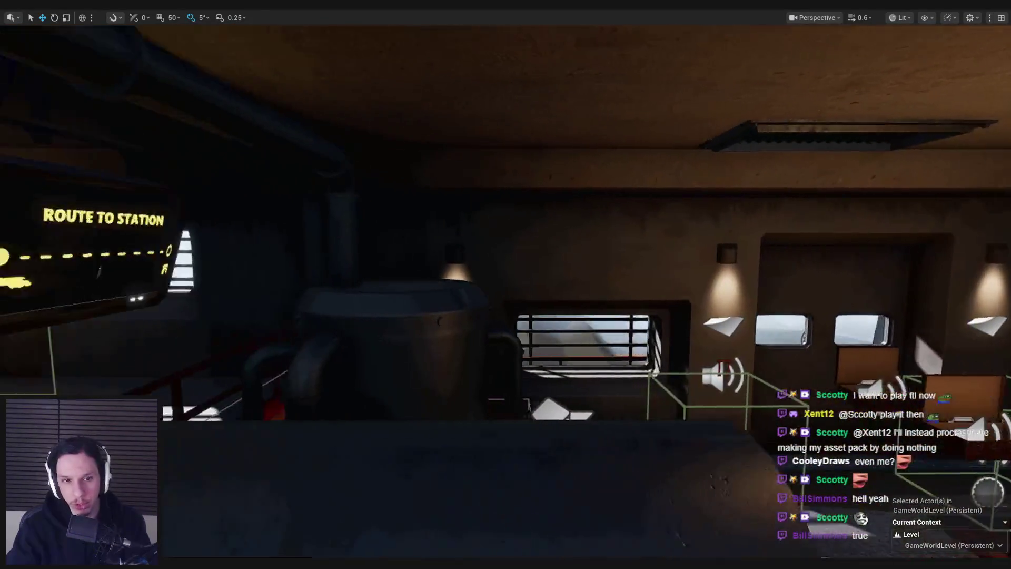
{"action": "key", "text": "w"}
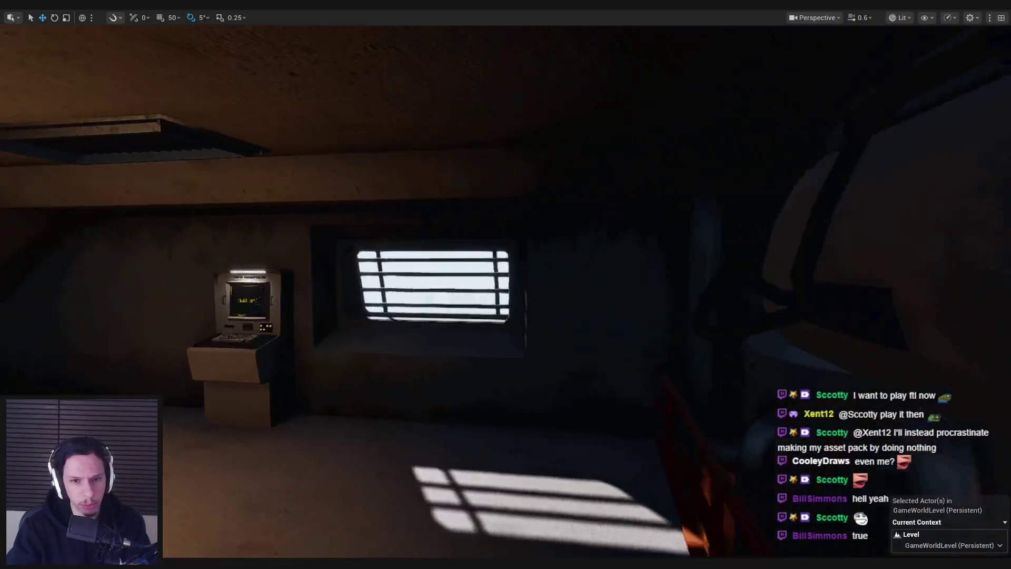
Step: Turn the view past the pipe machinery to the stacked open suitcases, then leave immersive mode
{"action": "left_click_drag", "start_coordinate": [672, 337], "coordinate": [672, 337]}
{"action": "left_click_drag", "start_coordinate": [505, 358], "coordinate": [505, 358]}
{"action": "key", "text": "F11"}
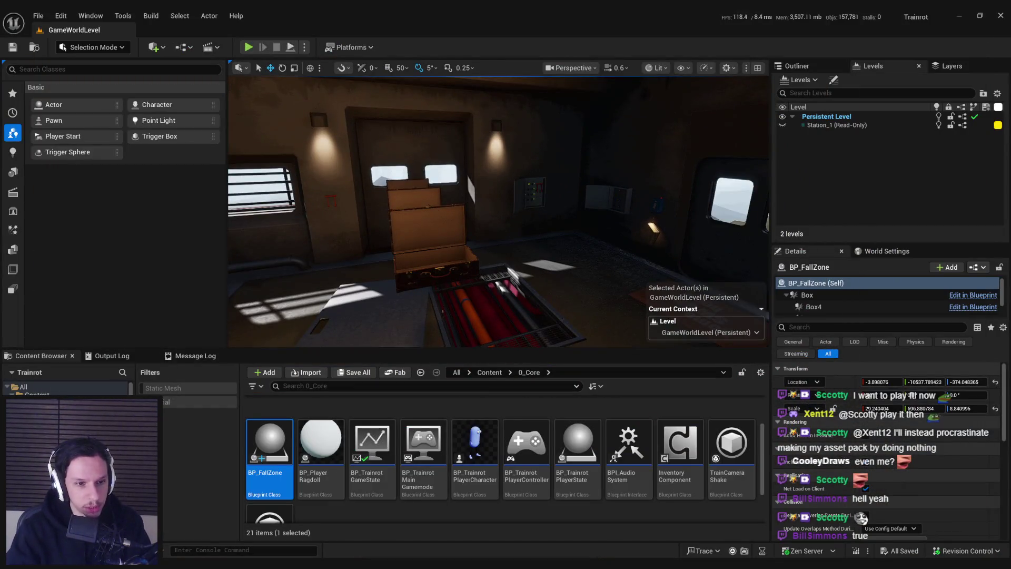
Step: Show the 0_Core folders in the Content Browser and orbit the viewport to the generator
{"action": "left_click", "coordinate": [79, 417]}
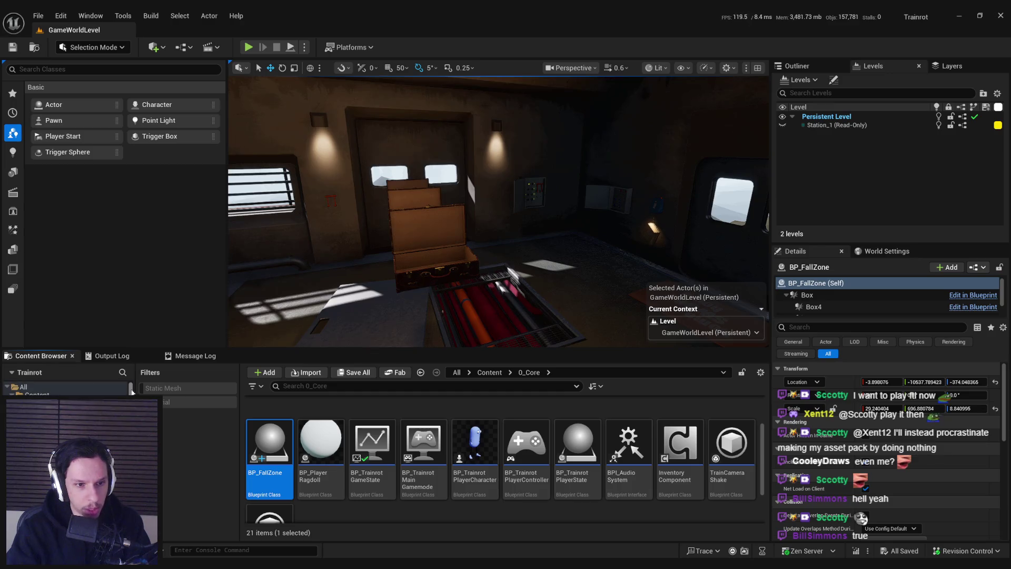
{"action": "left_click_drag", "start_coordinate": [396, 311], "coordinate": [396, 312]}
{"action": "scroll", "coordinate": [402, 467], "scroll_direction": "up", "scroll_amount": 2}
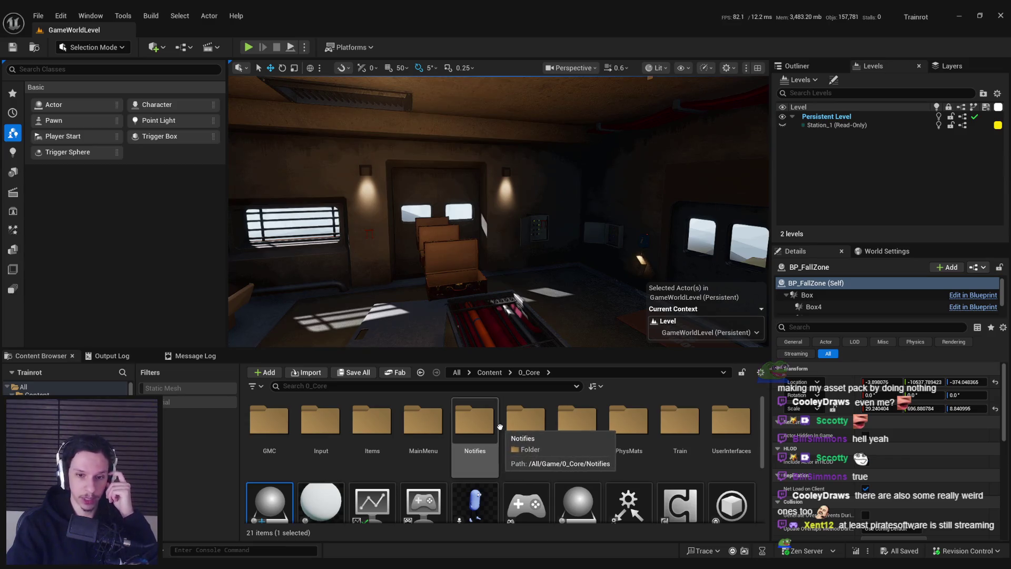
{"action": "left_click_drag", "start_coordinate": [498, 237], "coordinate": [421, 238]}
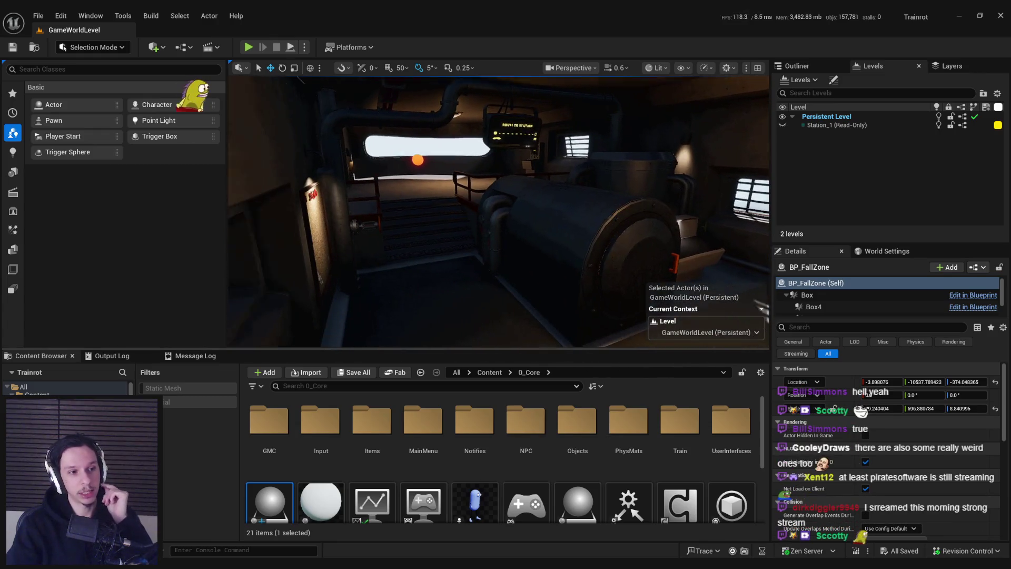
{"action": "mouse_move", "coordinate": [451, 276]}
{"action": "left_mouse_down"}
{"action": "mouse_move", "coordinate": [437, 253]}
{"action": "mouse_move", "coordinate": [454, 247]}
{"action": "left_mouse_up"}
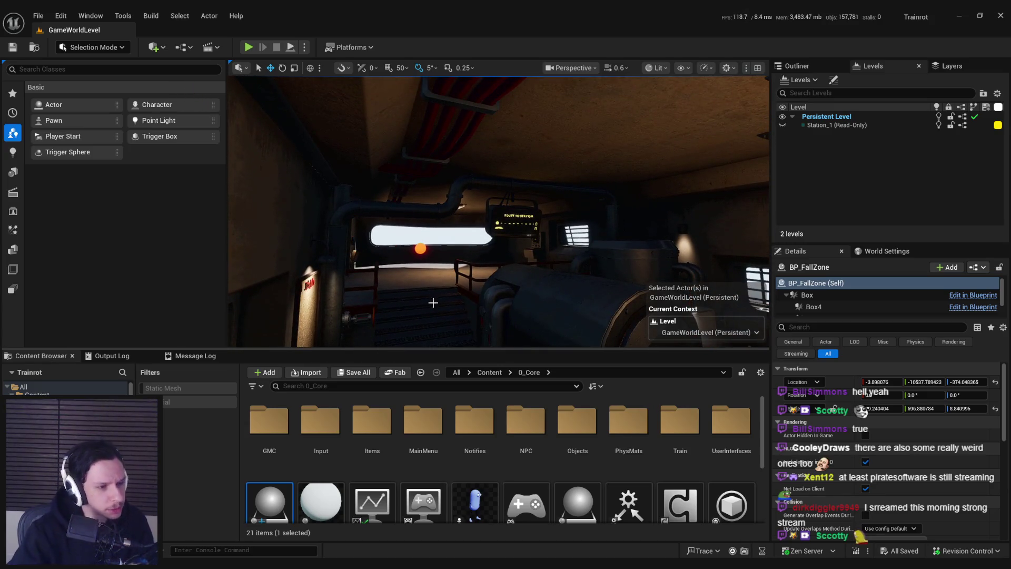
{"action": "left_click_drag", "start_coordinate": [410, 319], "coordinate": [450, 280]}
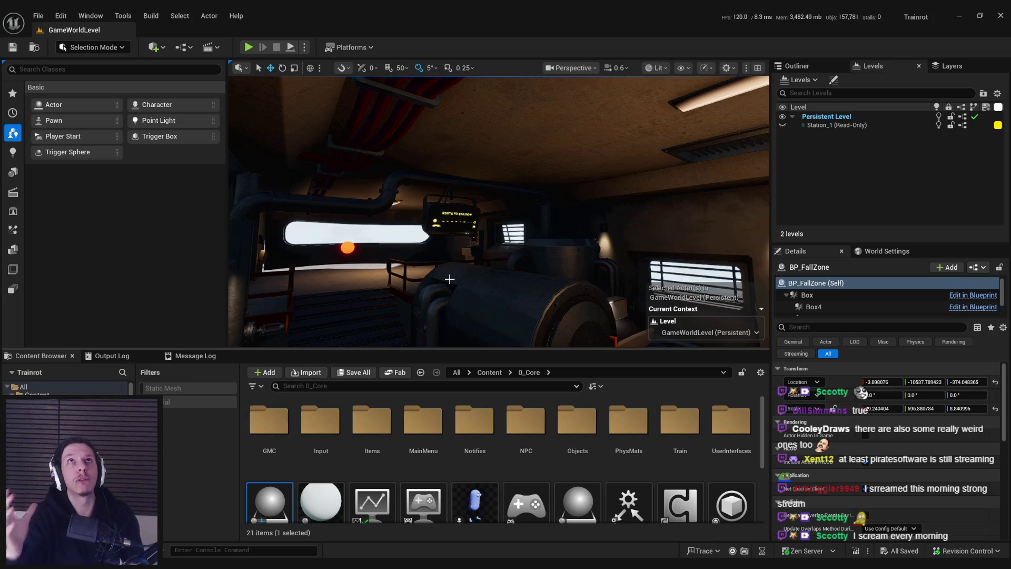
Step: Turn past the generator and pull back to see the ceiling light and window, then switch to Trello
{"action": "left_click_drag", "start_coordinate": [449, 279], "coordinate": [429, 282]}
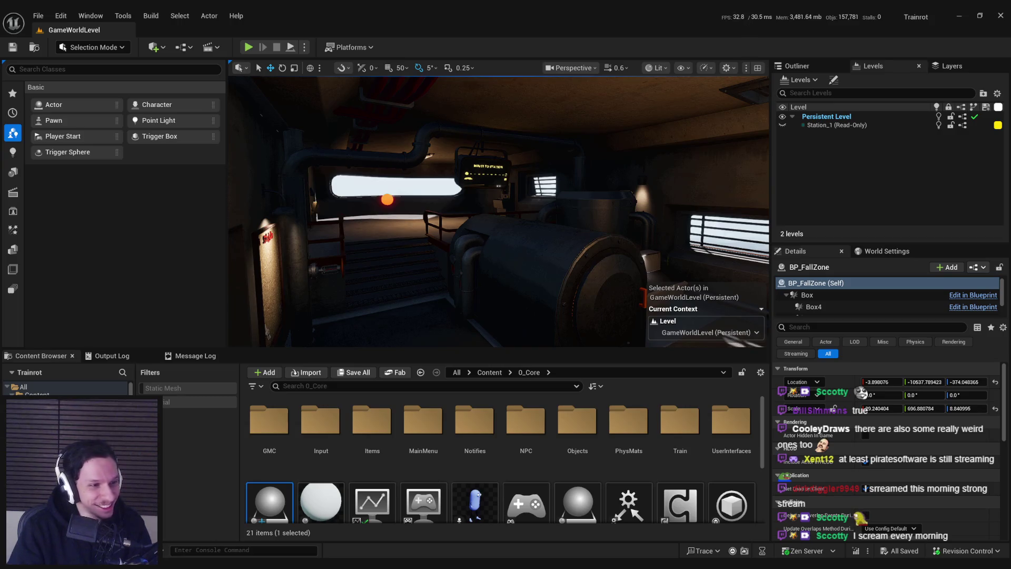
{"action": "mouse_move", "coordinate": [411, 223]}
{"action": "left_mouse_down"}
{"action": "mouse_move", "coordinate": [420, 214]}
{"action": "mouse_move", "coordinate": [412, 225]}
{"action": "left_mouse_up"}
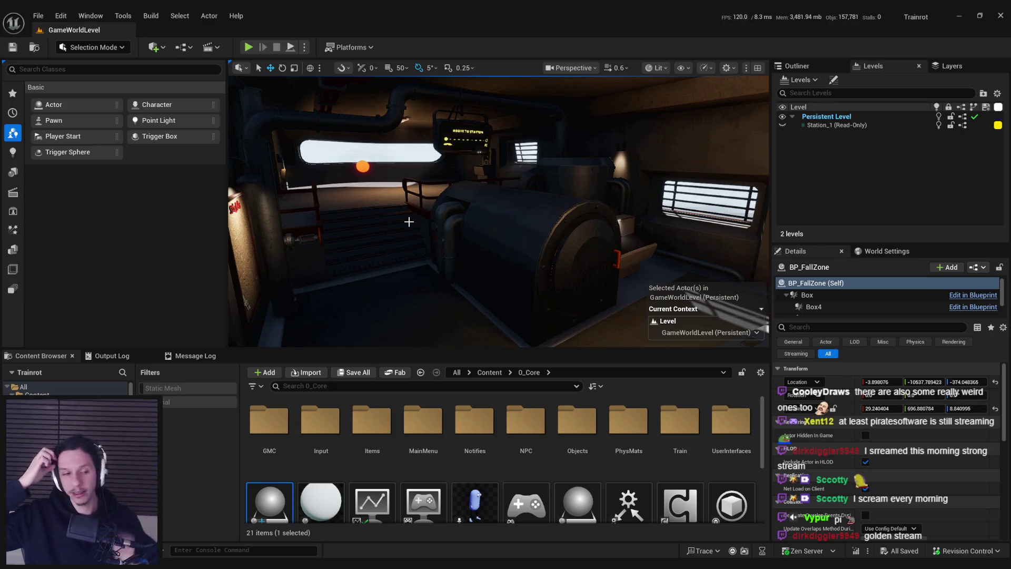
{"action": "mouse_move", "coordinate": [409, 222]}
{"action": "left_mouse_down"}
{"action": "mouse_move", "coordinate": [474, 222]}
{"action": "mouse_move", "coordinate": [553, 181]}
{"action": "mouse_move", "coordinate": [550, 276]}
{"action": "left_mouse_up"}
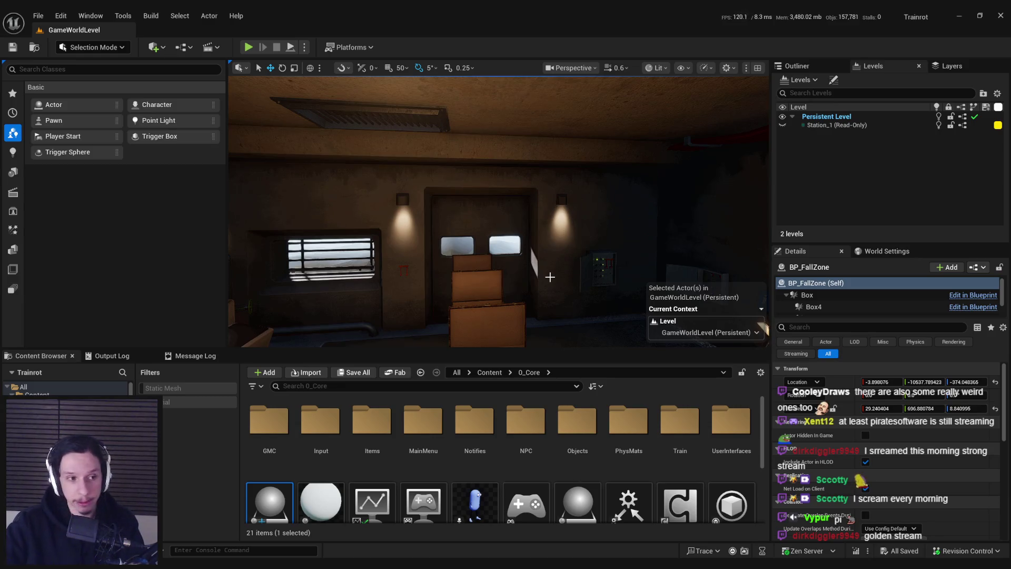
{"action": "mouse_move", "coordinate": [550, 277]}
{"action": "left_mouse_down"}
{"action": "mouse_move", "coordinate": [527, 300]}
{"action": "mouse_move", "coordinate": [532, 311]}
{"action": "left_mouse_up"}
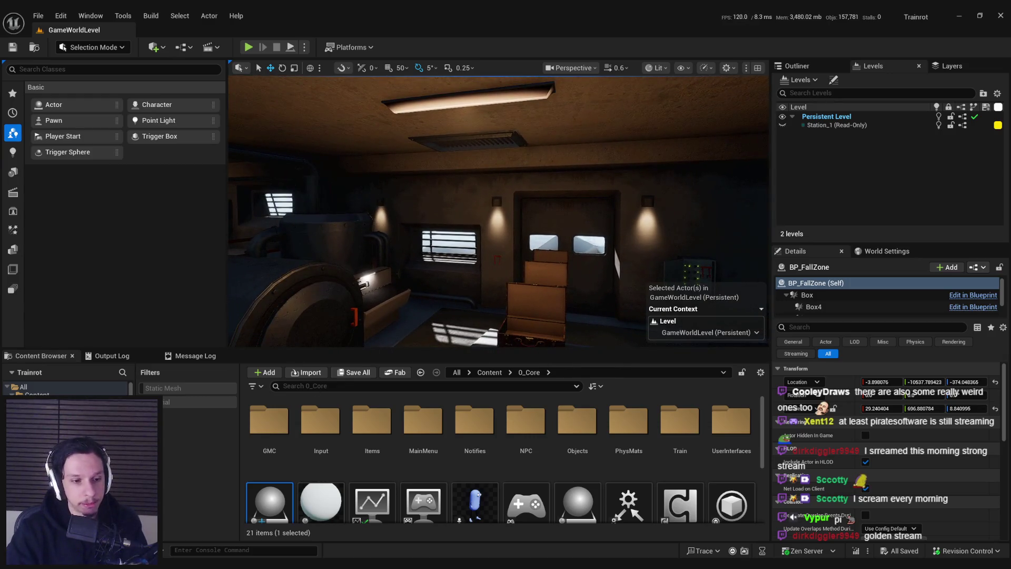
{"action": "key", "text": "alt+Tab"}
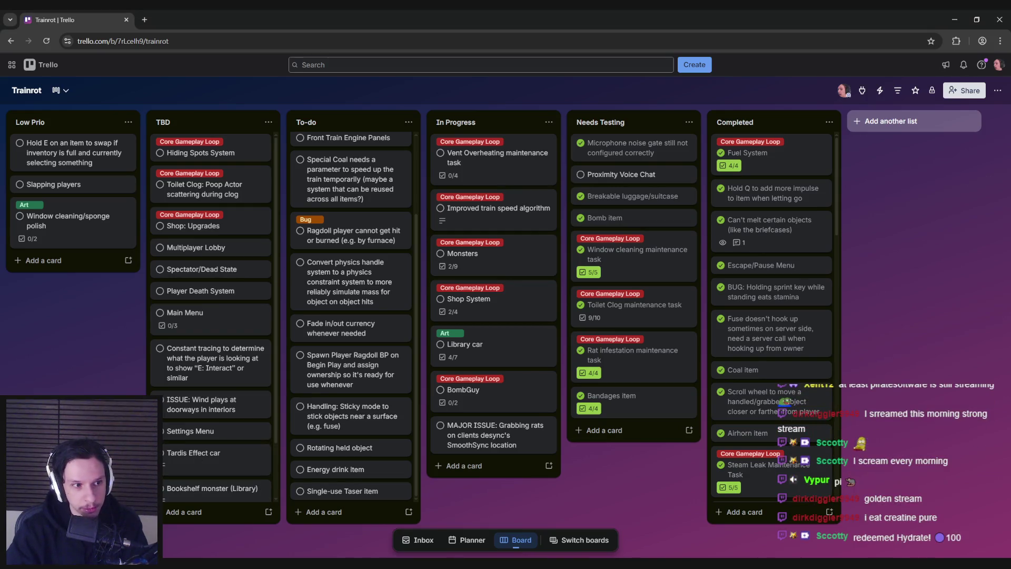
{"action": "left_click", "coordinate": [477, 360]}
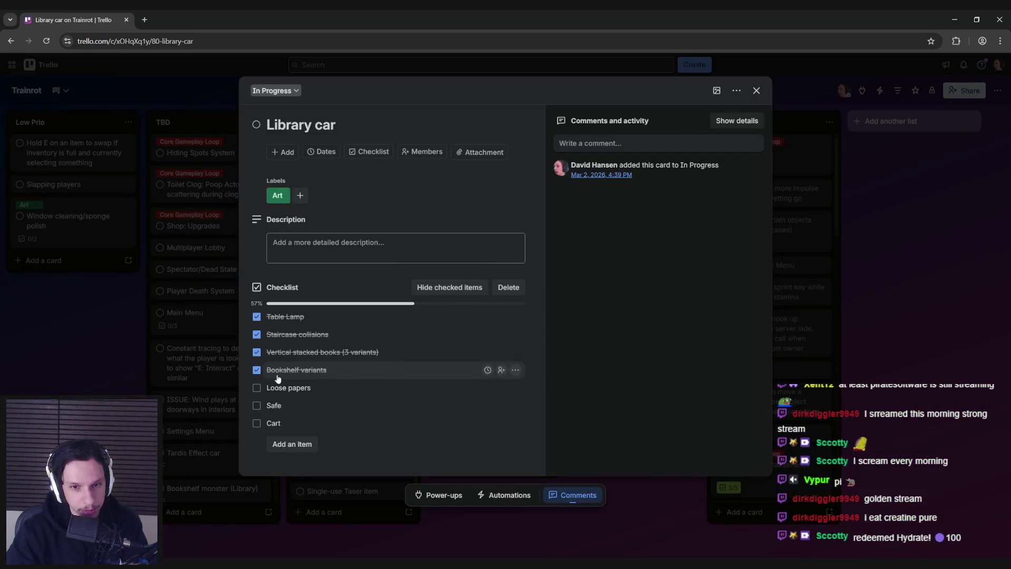
{"action": "left_click", "coordinate": [238, 400]}
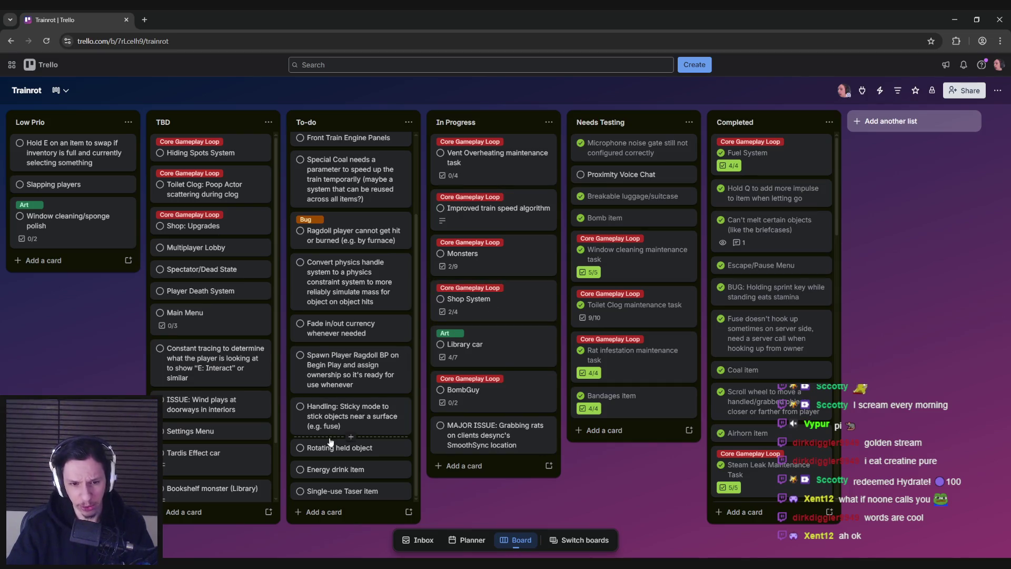
{"action": "scroll", "coordinate": [349, 406], "scroll_direction": "up", "scroll_amount": 2}
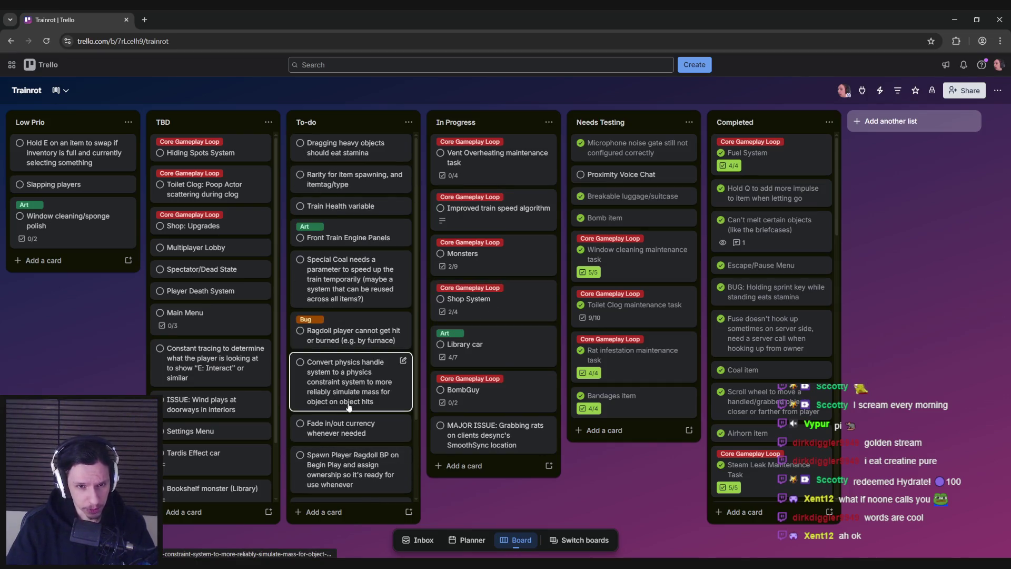
{"action": "scroll", "coordinate": [349, 407], "scroll_direction": "down", "scroll_amount": 2}
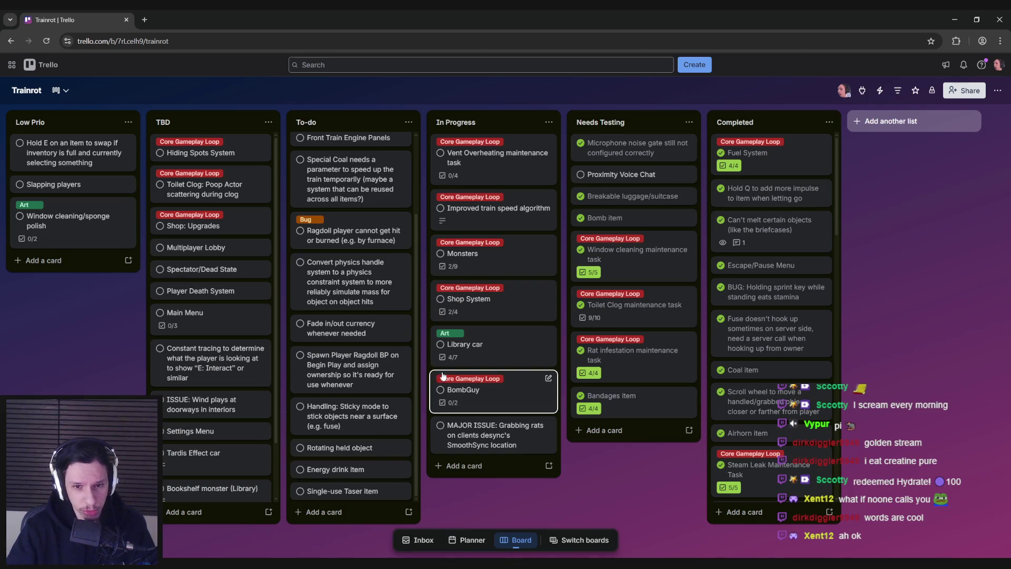
{"action": "scroll", "coordinate": [369, 369], "scroll_direction": "up", "scroll_amount": 2}
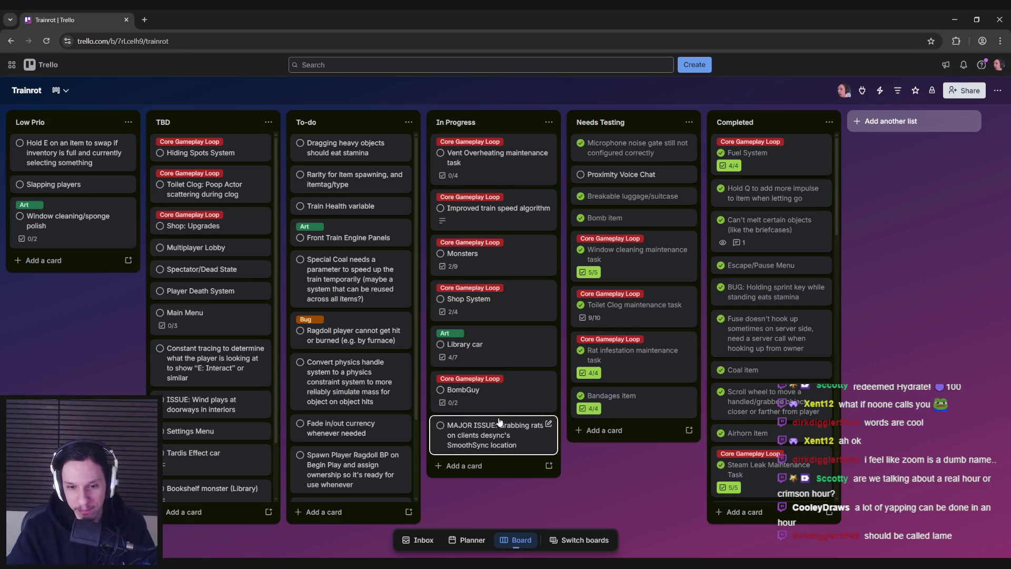
{"action": "left_click", "coordinate": [509, 260]}
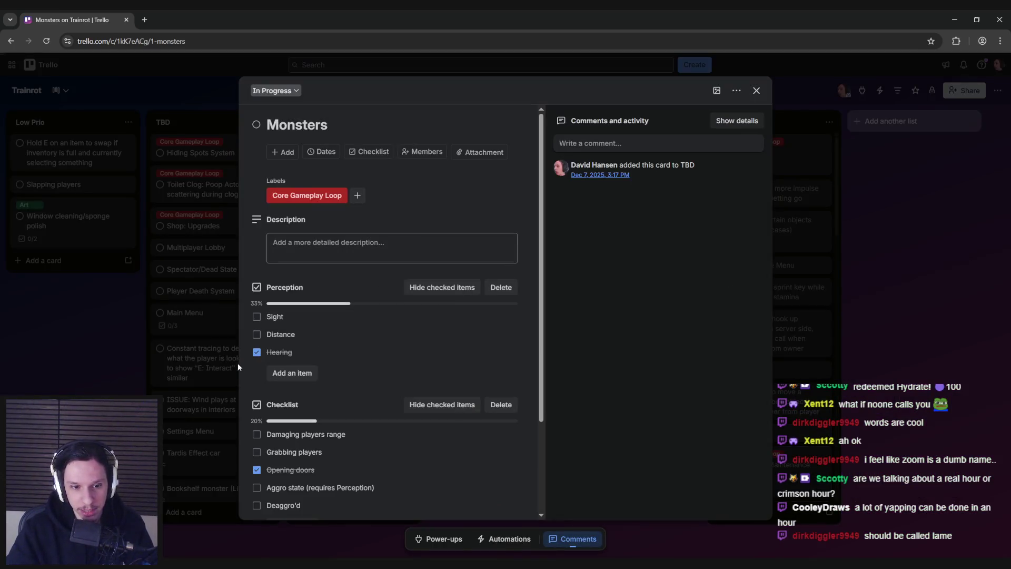
{"action": "scroll", "coordinate": [239, 363], "scroll_direction": "down", "scroll_amount": 3}
{"action": "left_click", "coordinate": [117, 351]}
{"action": "key", "text": "alt+Tab"}
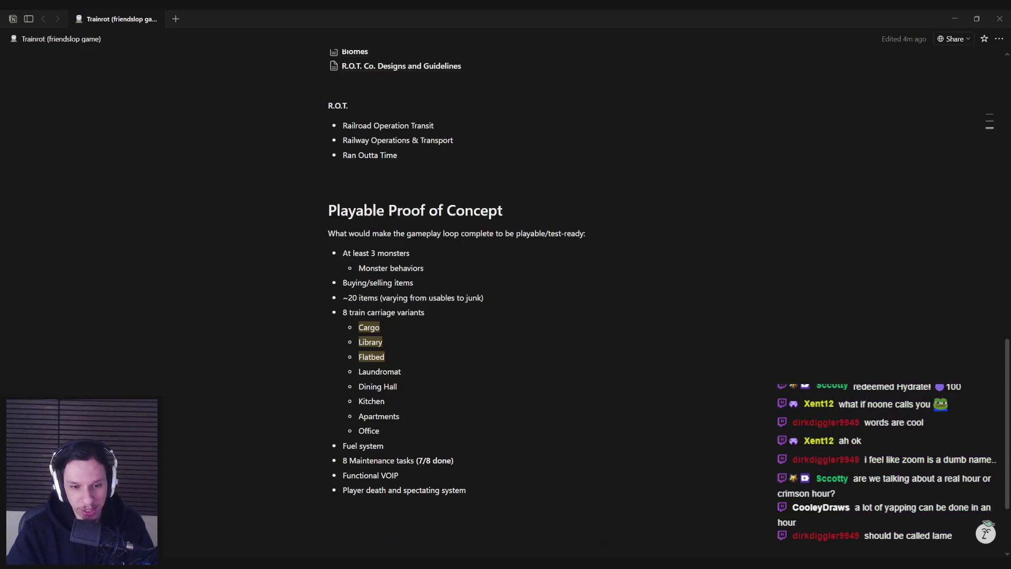
{"action": "key", "text": "alt+Tab"}
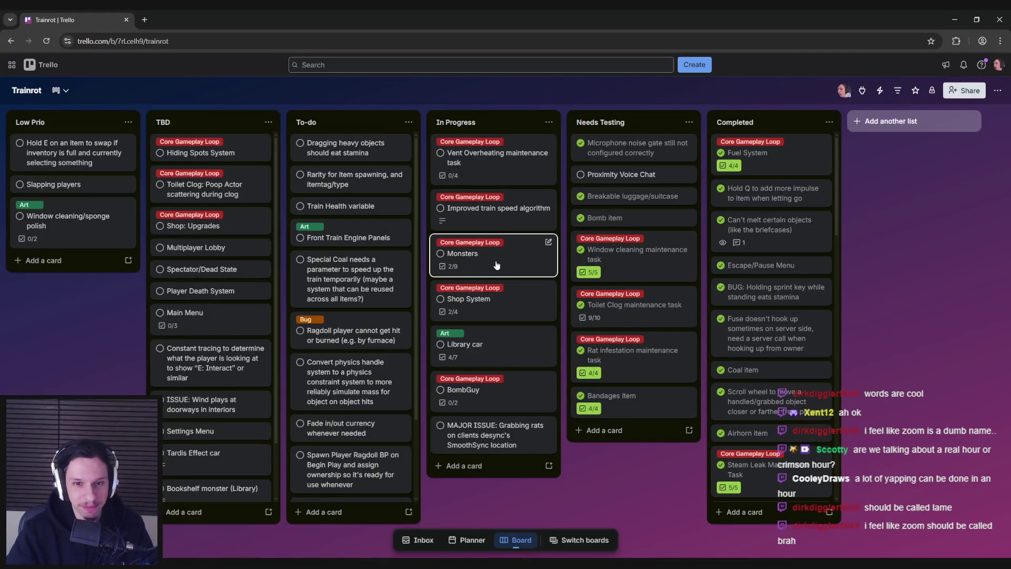
{"action": "left_click", "coordinate": [498, 158]}
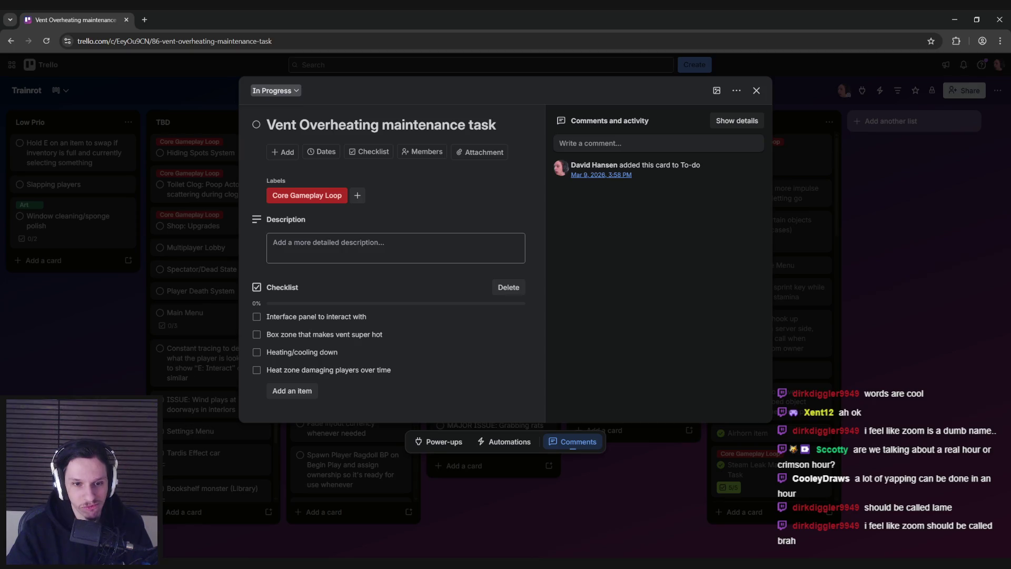
{"action": "left_click", "coordinate": [479, 508]}
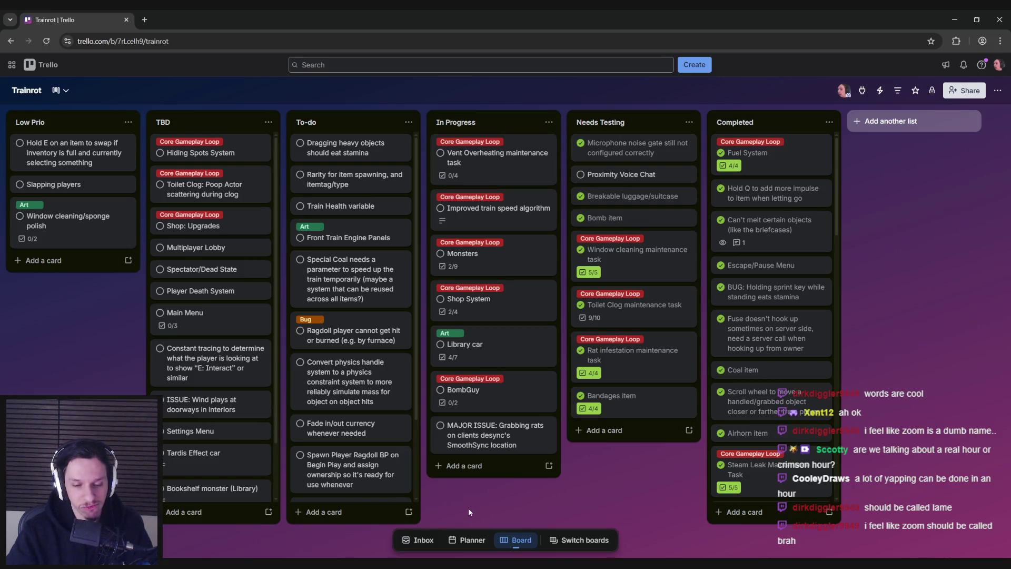
{"action": "key", "text": "alt+Tab"}
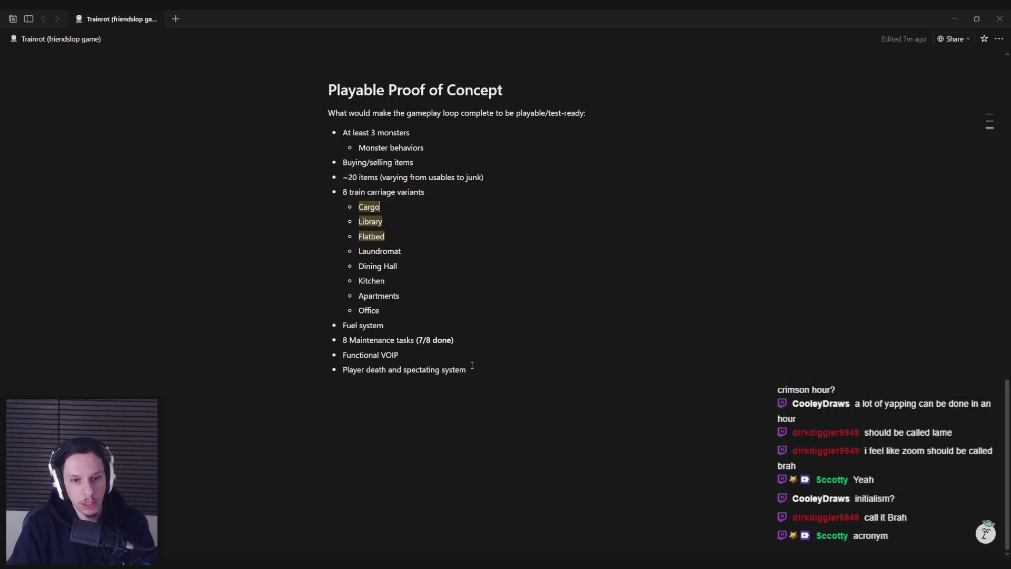
Step: Start an empty line below Notion's Playable Proof of Concept list
{"action": "left_click", "coordinate": [491, 448]}
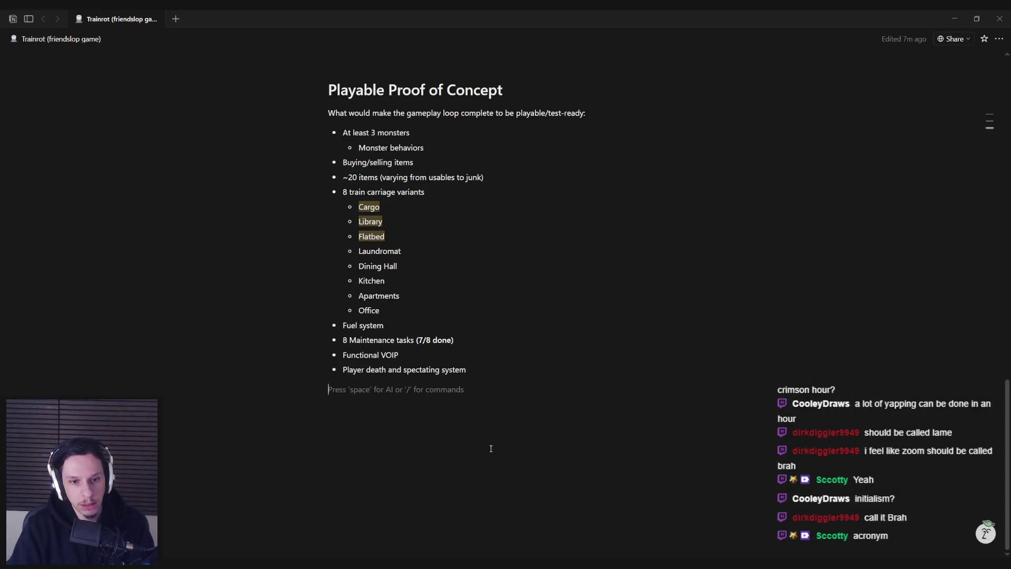
Step: Add the heading 'Potential names for the transport company:' with a bullet list starting ARK
{"action": "type", "text": "Potentia"}
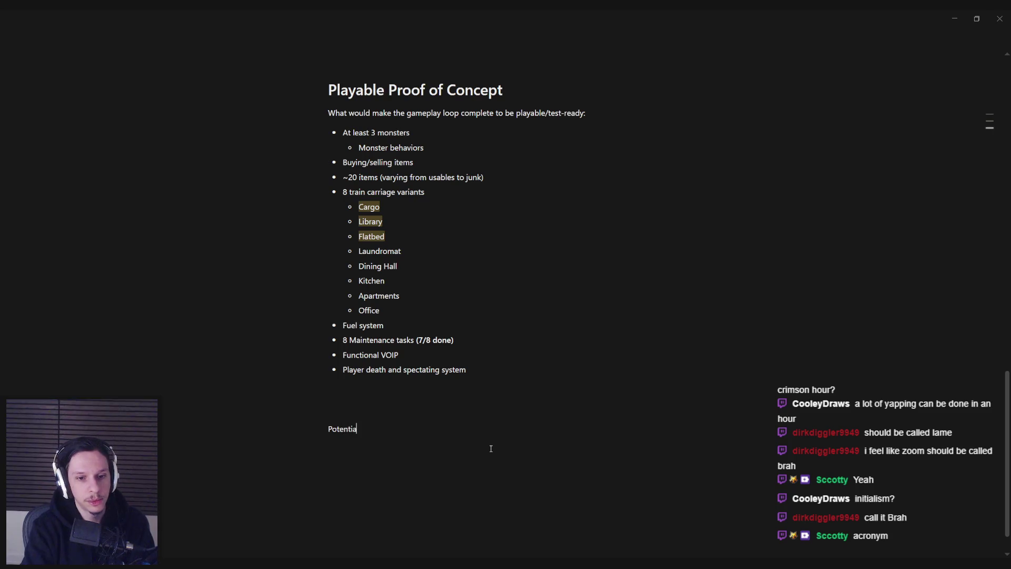
{"action": "type", "text": "l names for "}
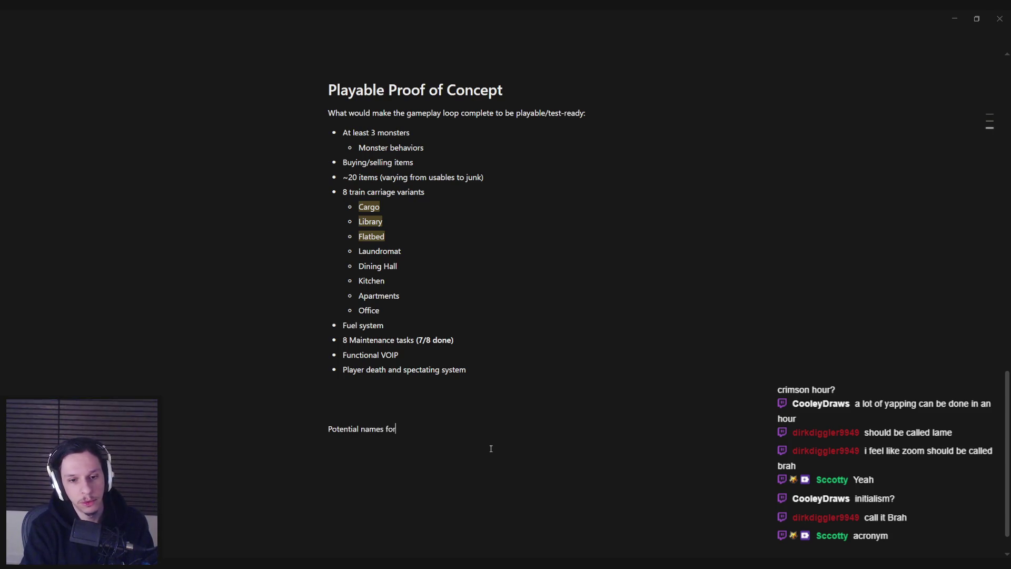
{"action": "type", "text": "the"}
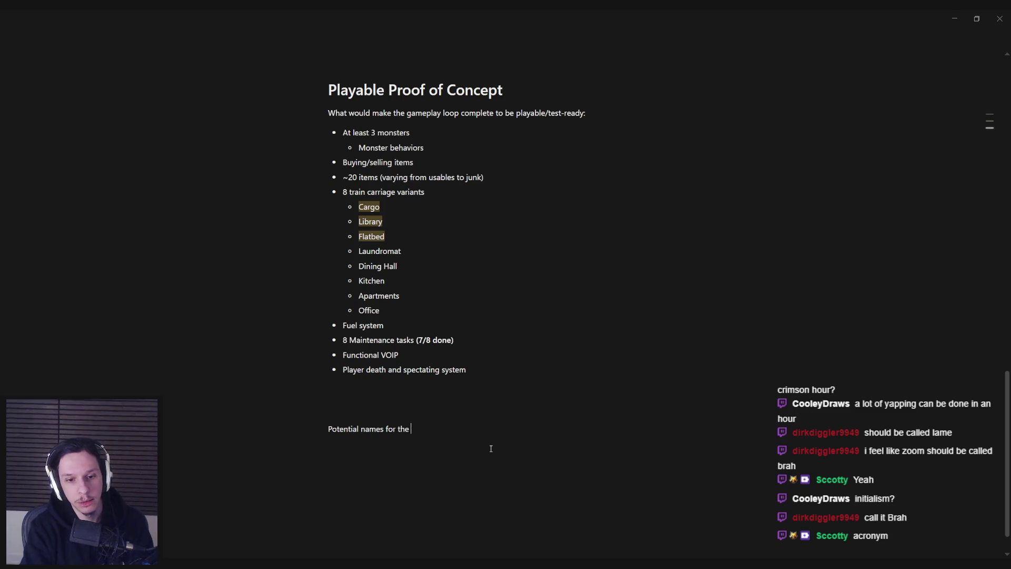
{"action": "type", "text": " transport company:"}
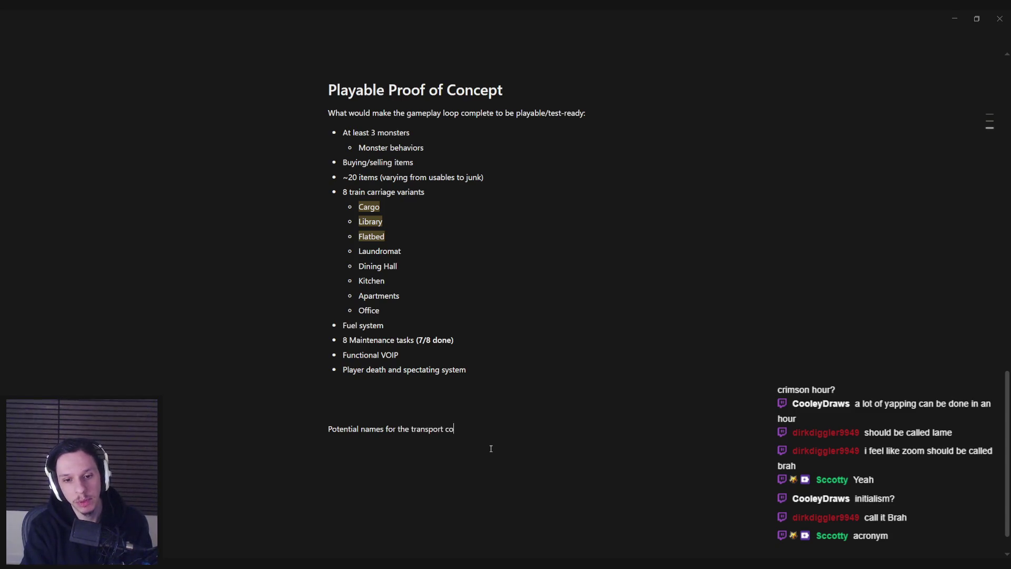
{"action": "key", "text": "Return"}
{"action": "type", "text": "-"}
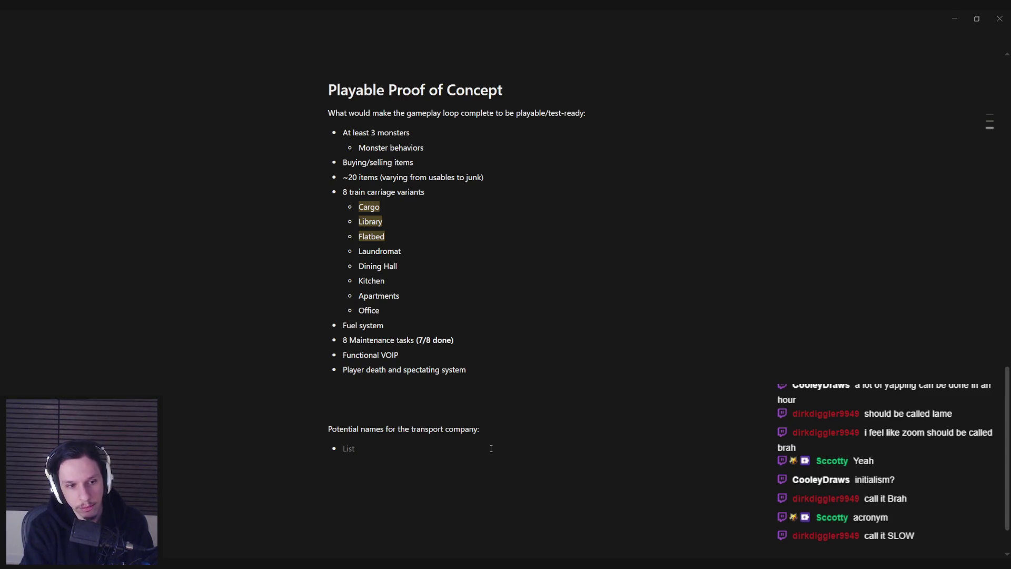
{"action": "type", "text": "Ark"}
{"action": "key", "text": "BackSpace"}
{"action": "key", "text": "BackSpace"}
{"action": "type", "text": "RK"}
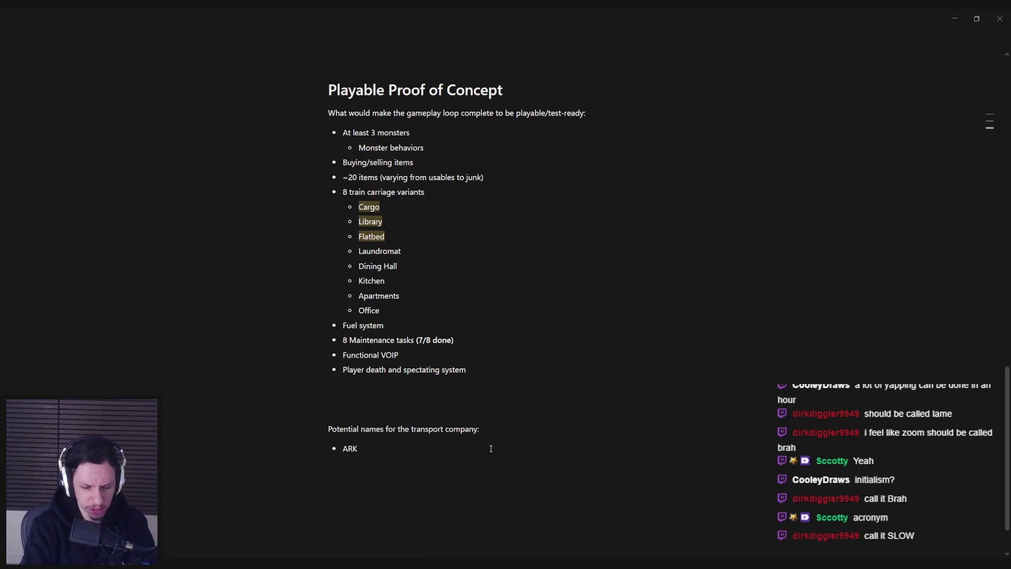
{"action": "key", "text": "Return"}
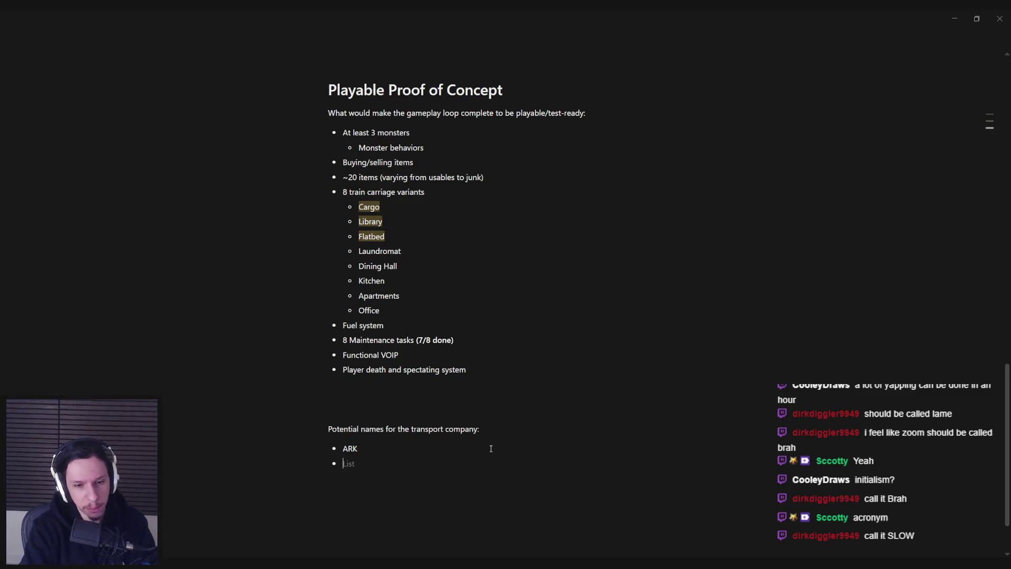
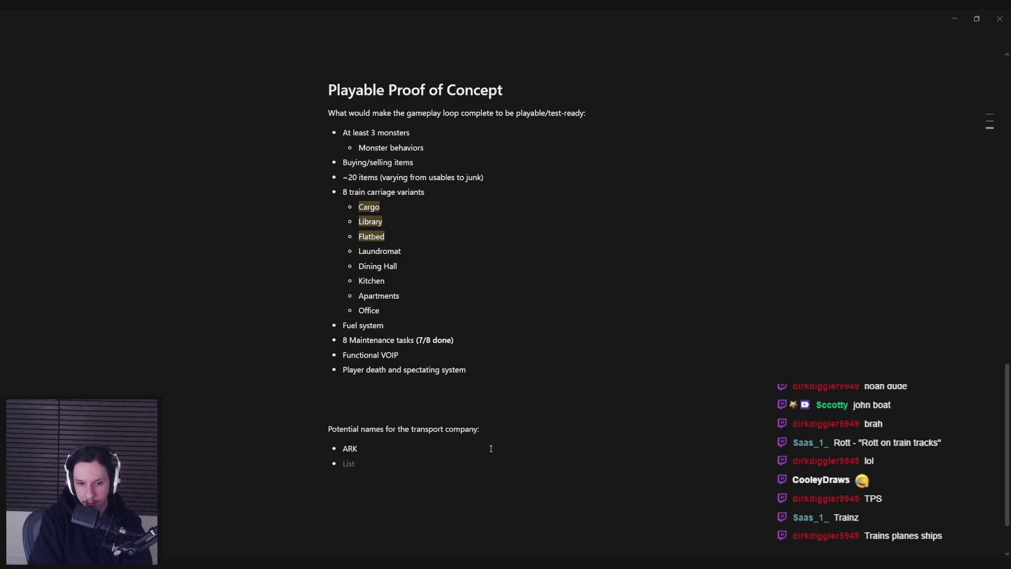
Step: Ask Notion AI for very corporate-sounding 3–6 letter names for a transport/train company
{"action": "key", "text": "BackSpace"}
{"action": "key", "text": "space"}
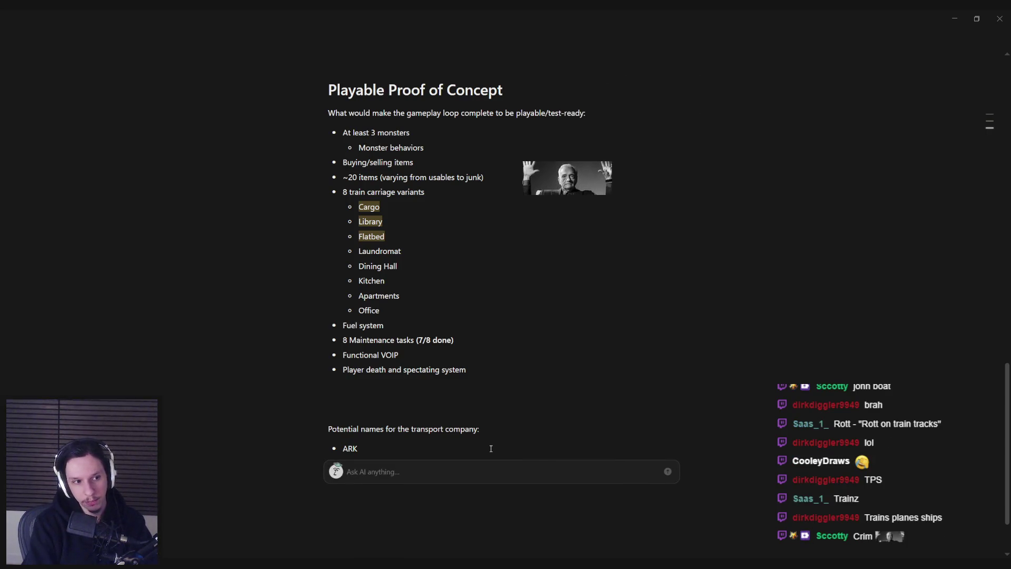
{"action": "type", "text": "Come up with"}
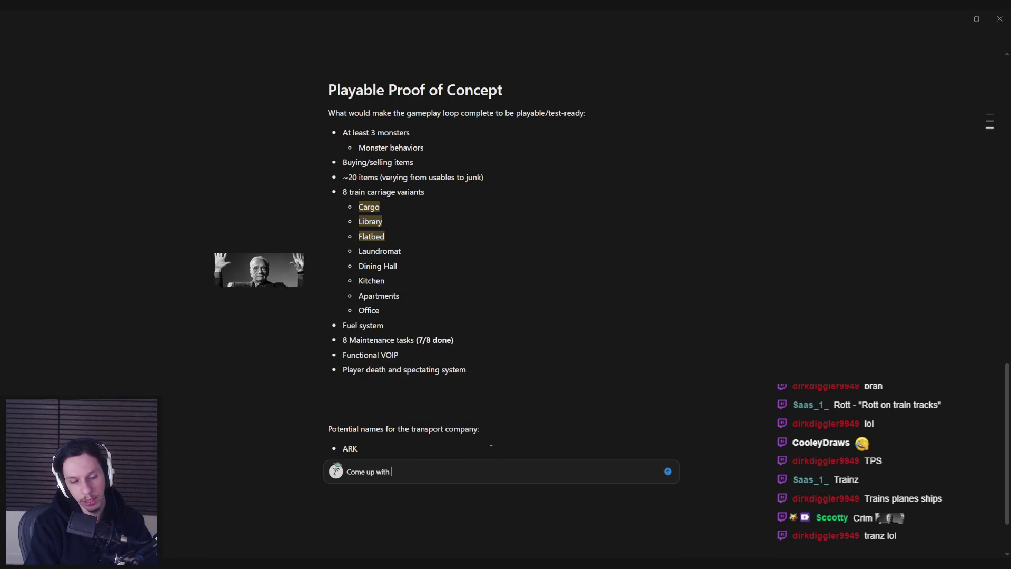
{"action": "key", "text": "ctrl+BackSpace"}
{"action": "key", "text": "ctrl+BackSpace"}
{"action": "key", "text": "ctrl+BackSpace"}
{"action": "type", "text": "Come up"}
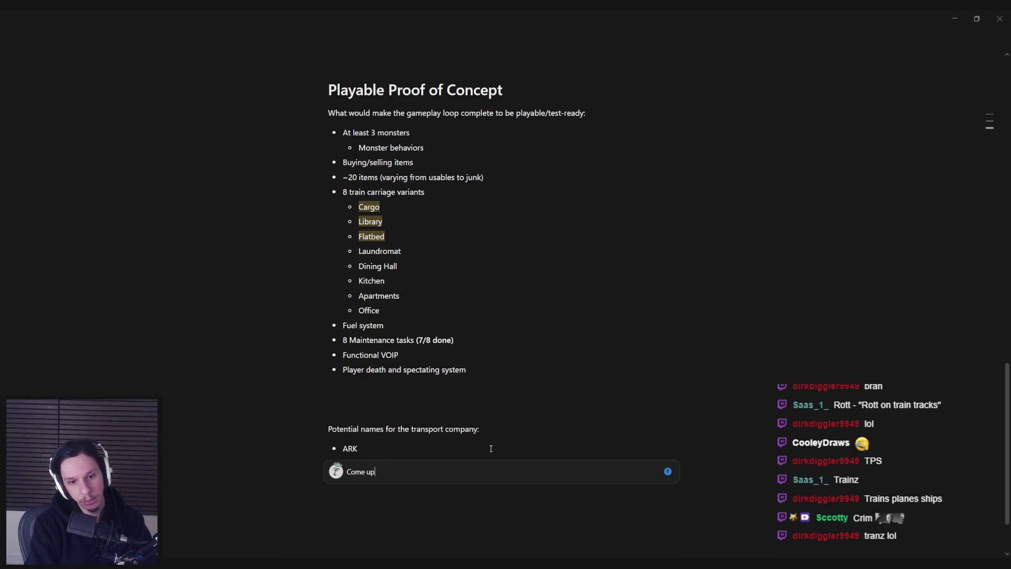
{"action": "type", "text": " with names"}
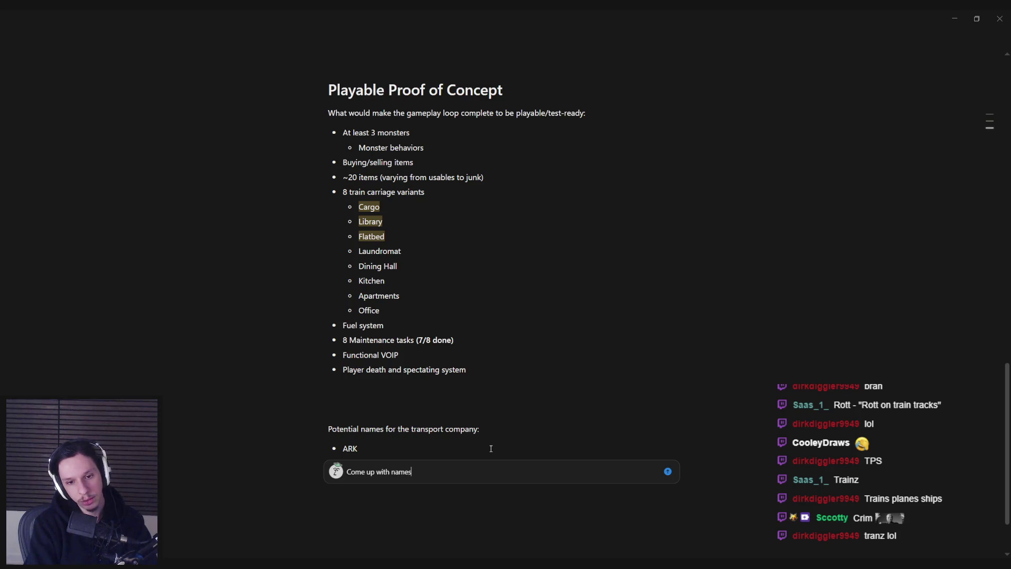
{"action": "type", "text": " for a transport/train c"}
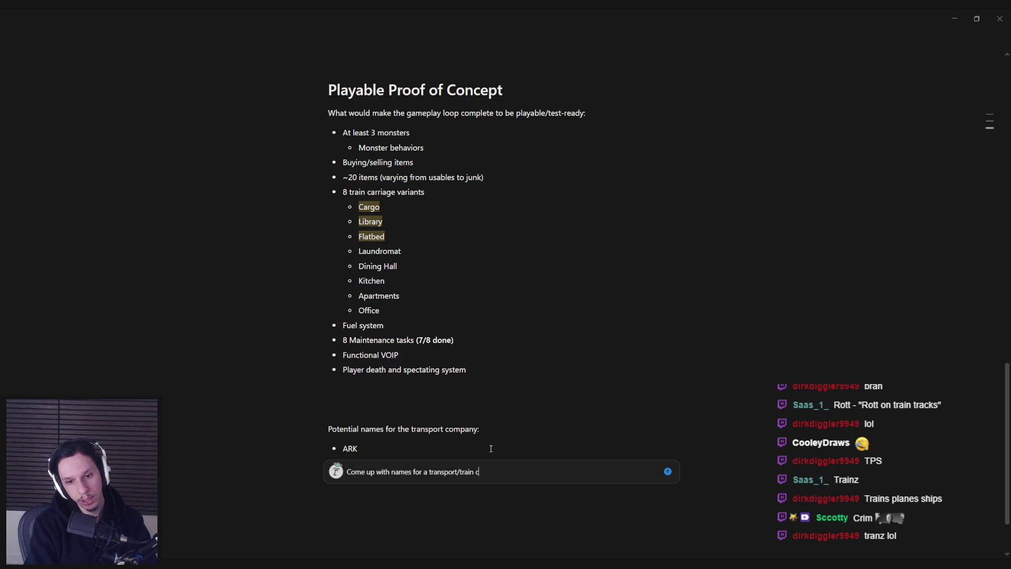
{"action": "type", "text": "ompany that sounds ver"}
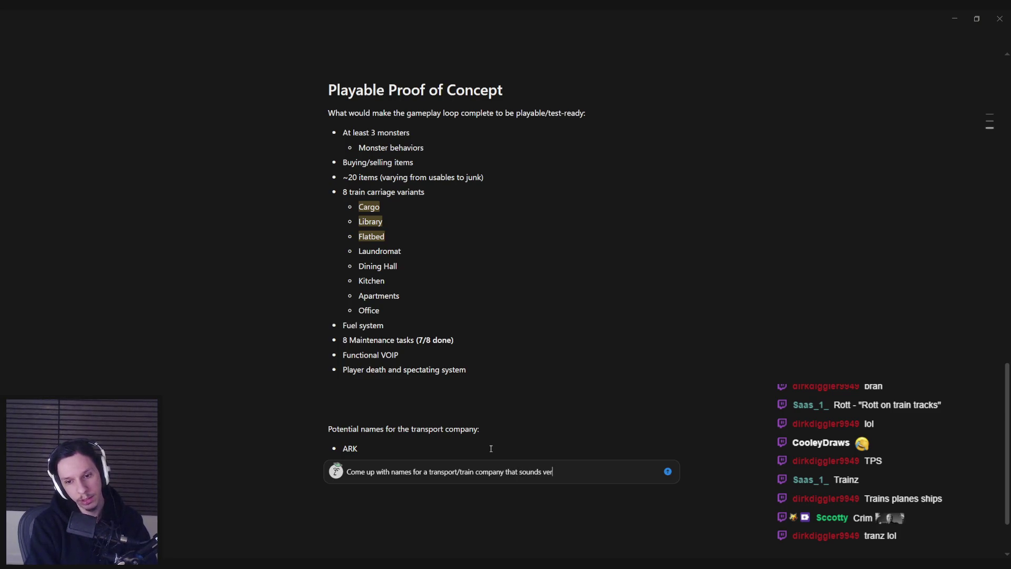
{"action": "type", "text": "y corporate, it should be "}
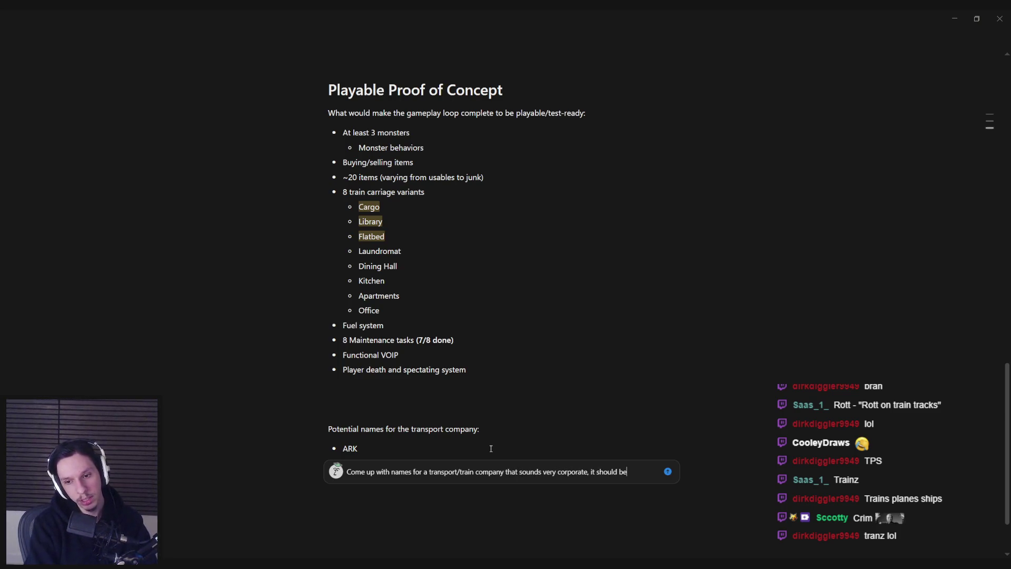
{"action": "type", "text": "3-6 letters"}
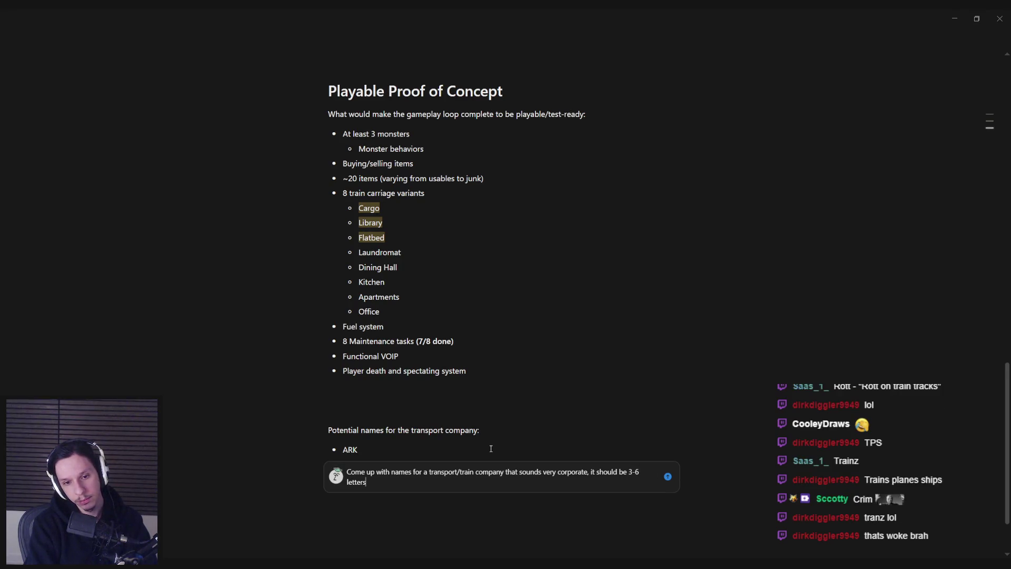
{"action": "key", "text": "Return"}
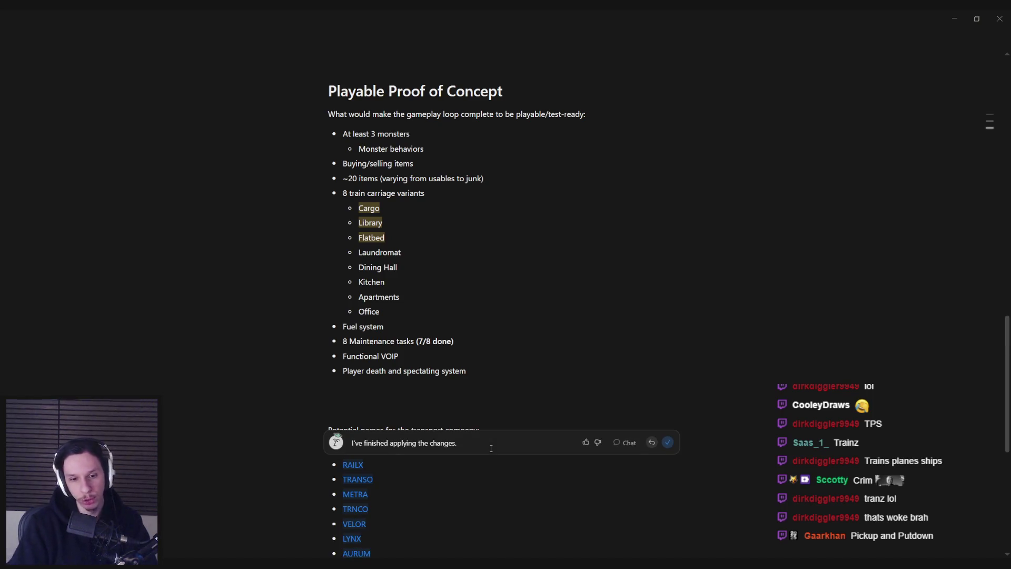
Step: Accept the AI's suggested names, RAILX through TRAX, into the bullet list
{"action": "scroll", "coordinate": [467, 447], "scroll_direction": "down", "scroll_amount": 2}
{"action": "scroll", "coordinate": [467, 447], "scroll_direction": "down", "scroll_amount": 4}
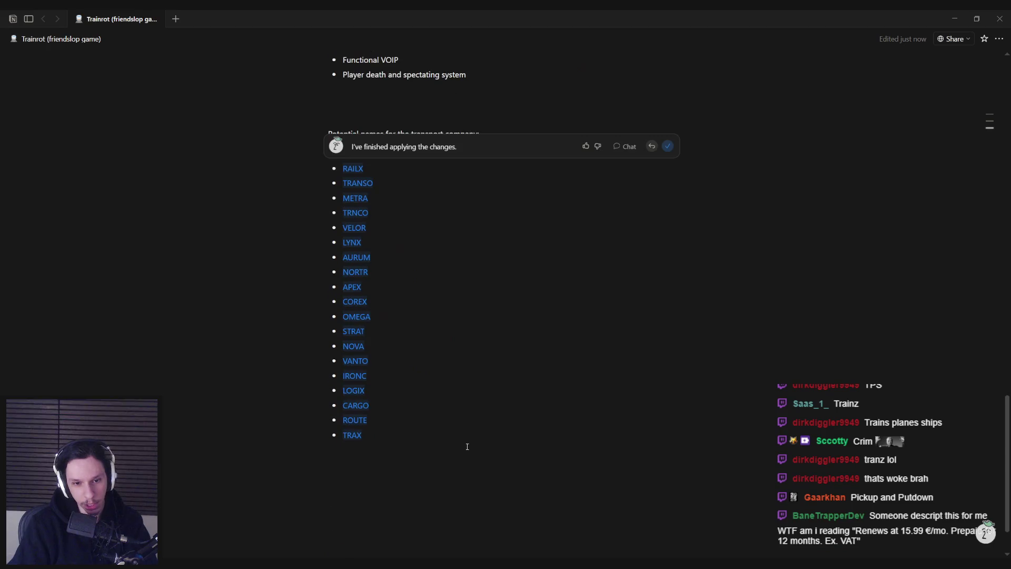
{"action": "left_click", "coordinate": [434, 455]}
{"action": "scroll", "coordinate": [433, 454], "scroll_direction": "up", "scroll_amount": 1}
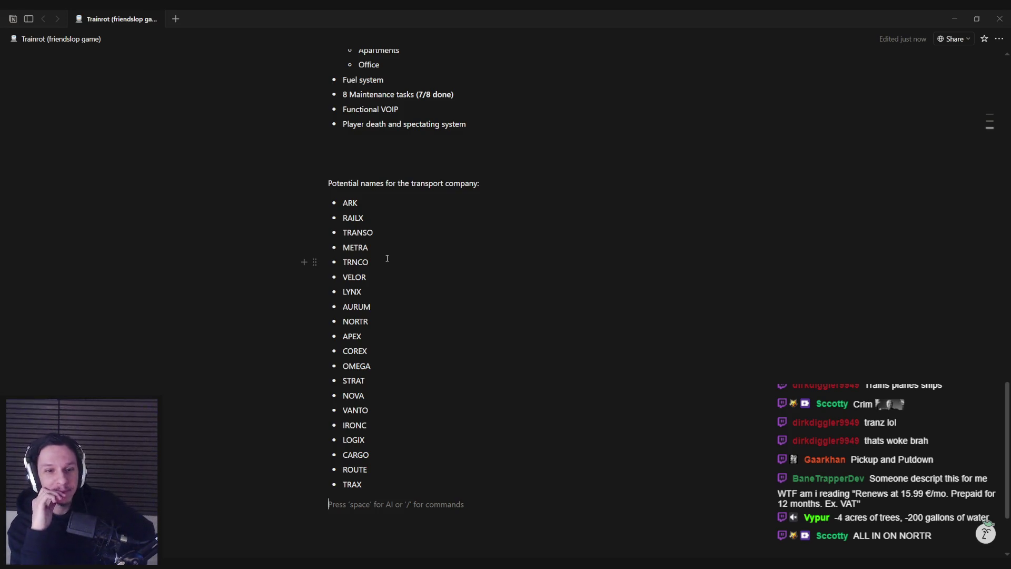
Step: Review the new names by selecting NORTR, CARGO and TRAX
{"action": "left_click_drag", "start_coordinate": [342, 321], "coordinate": [372, 322]}
{"action": "left_click", "coordinate": [371, 322]}
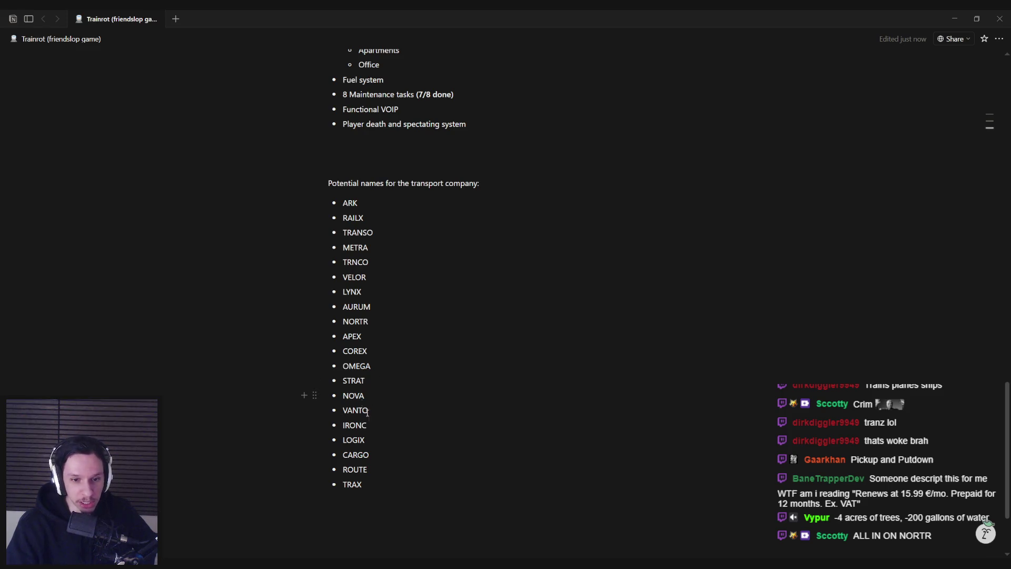
{"action": "double_click", "coordinate": [344, 442]}
{"action": "double_click", "coordinate": [345, 456]}
{"action": "mouse_move", "coordinate": [343, 471]}
{"action": "left_mouse_down"}
{"action": "mouse_move", "coordinate": [368, 470]}
{"action": "mouse_move", "coordinate": [335, 487]}
{"action": "left_mouse_up"}
{"action": "left_click", "coordinate": [377, 486]}
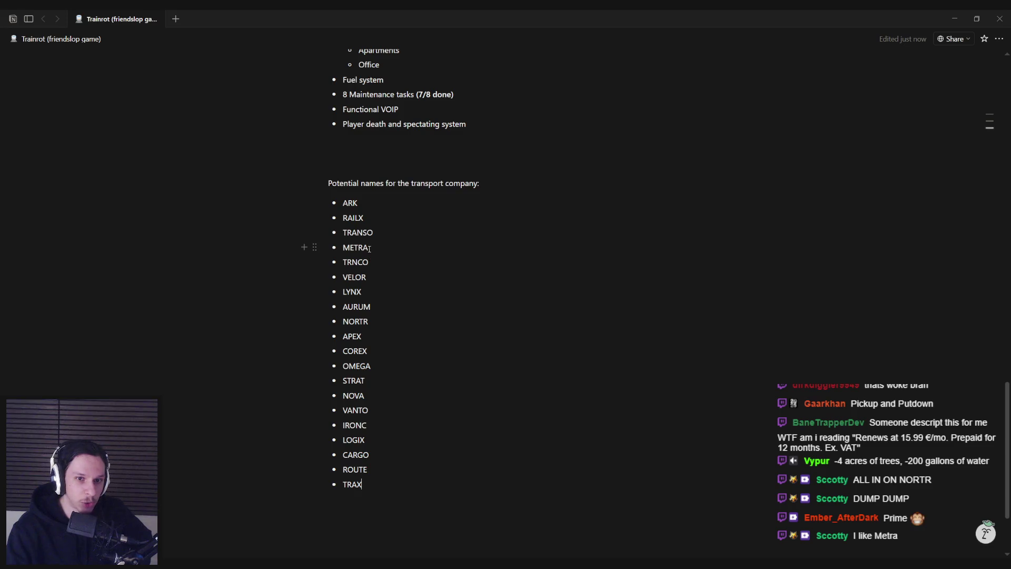
Step: Delete TRANSO and RAILX from the names list
{"action": "left_click_drag", "start_coordinate": [380, 230], "coordinate": [343, 219]}
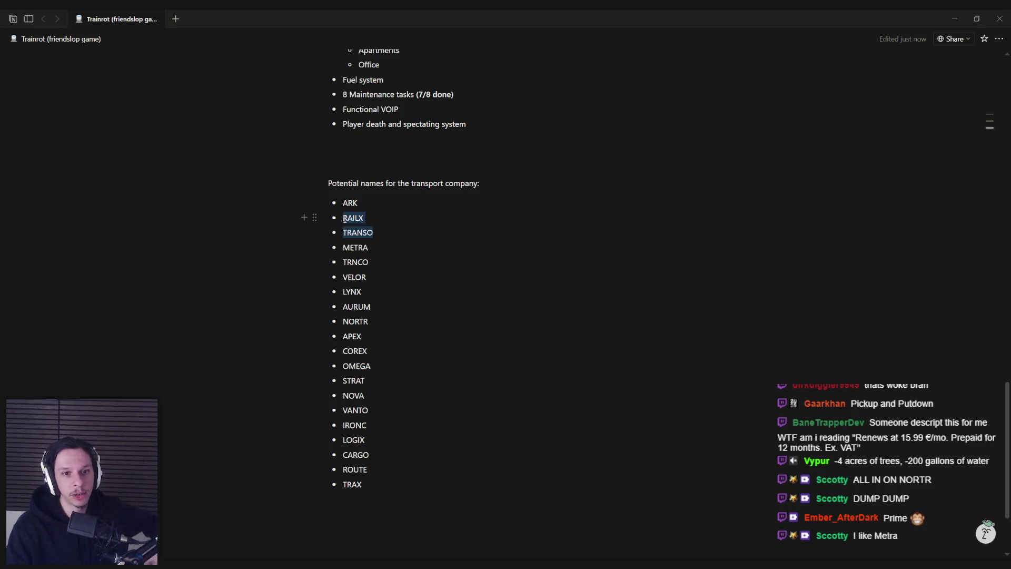
{"action": "left_click", "coordinate": [384, 233]}
{"action": "double_click", "coordinate": [390, 232]}
{"action": "key", "text": "BackSpace"}
{"action": "key", "text": "BackSpace"}
{"action": "key", "text": "BackSpace"}
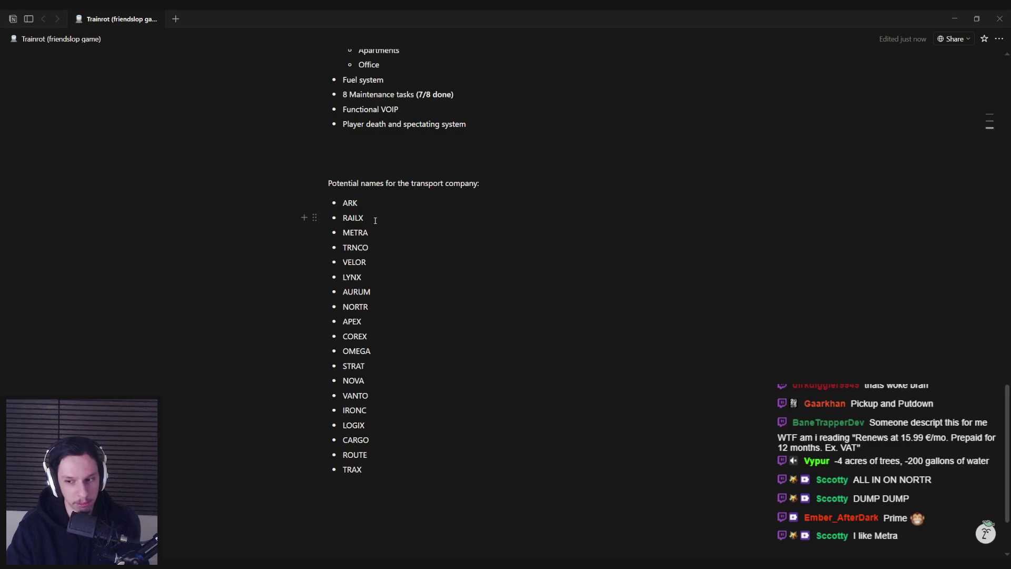
{"action": "key", "text": "shift+Left"}
{"action": "key", "text": "shift+Left"}
{"action": "key", "text": "shift+Left"}
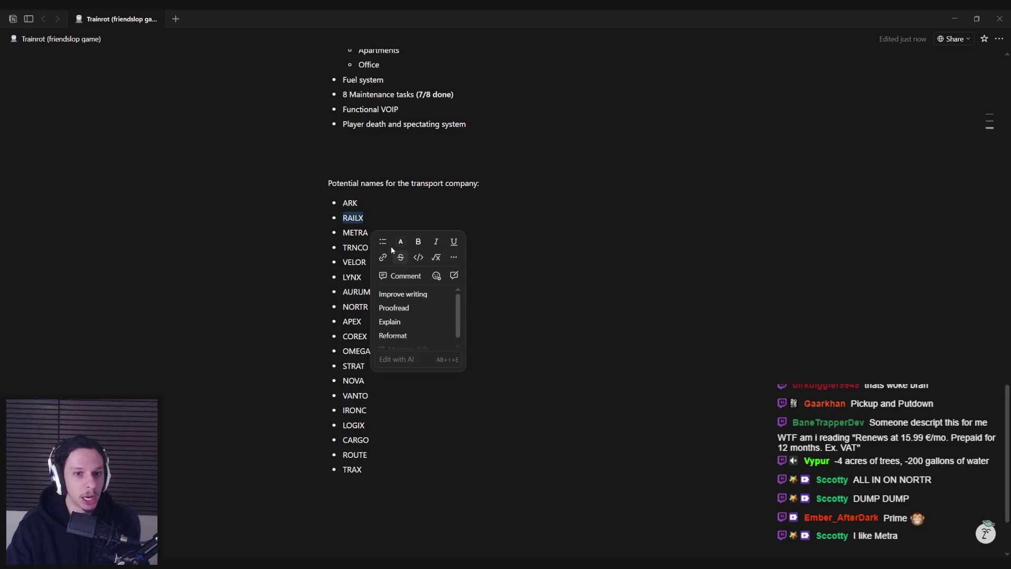
{"action": "left_click", "coordinate": [373, 220]}
{"action": "left_click_drag", "start_coordinate": [377, 217], "coordinate": [343, 218]}
{"action": "key", "text": "BackSpace"}
{"action": "key", "text": "BackSpace"}
{"action": "key", "text": "BackSpace"}
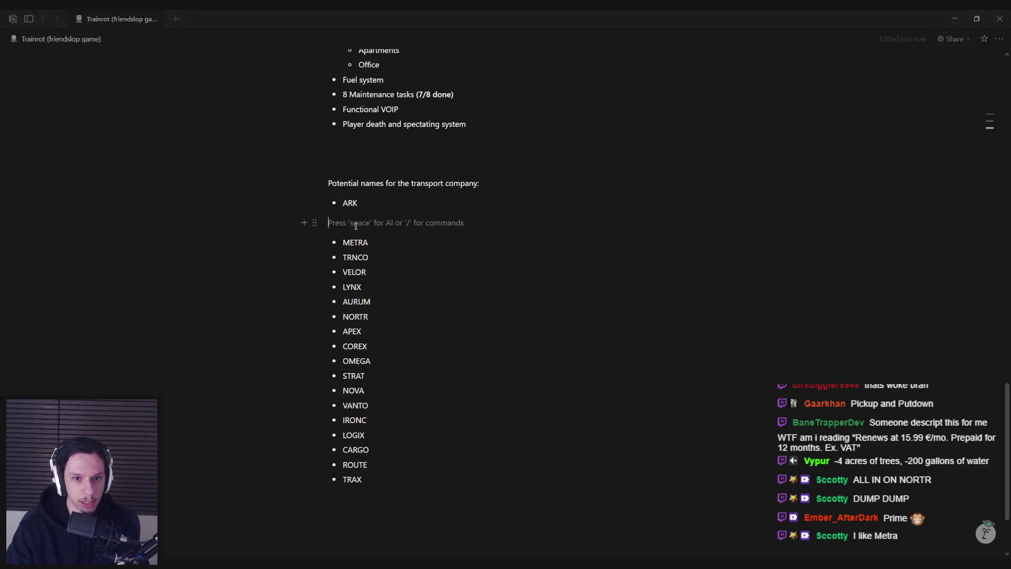
Step: Delete TRNCO and LYNX from the list
{"action": "left_click_drag", "start_coordinate": [375, 232], "coordinate": [350, 232]}
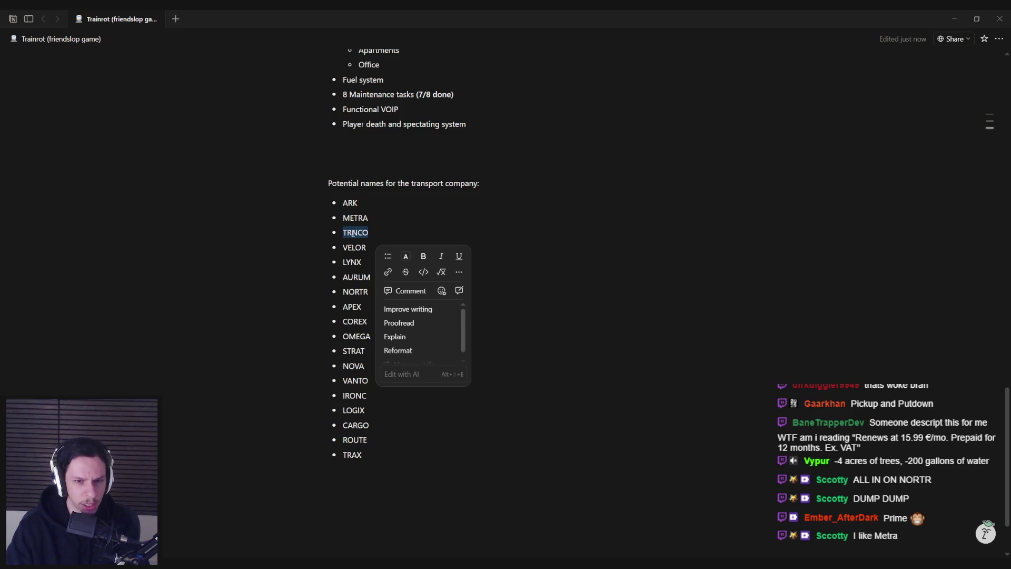
{"action": "key", "text": "BackSpace"}
{"action": "key", "text": "BackSpace"}
{"action": "key", "text": "BackSpace"}
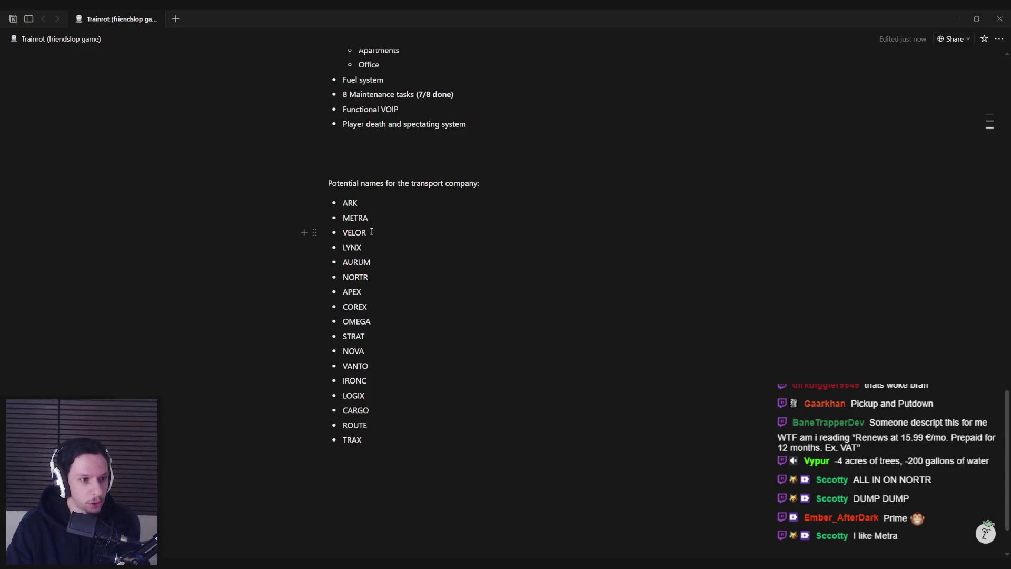
{"action": "left_click", "coordinate": [371, 232]}
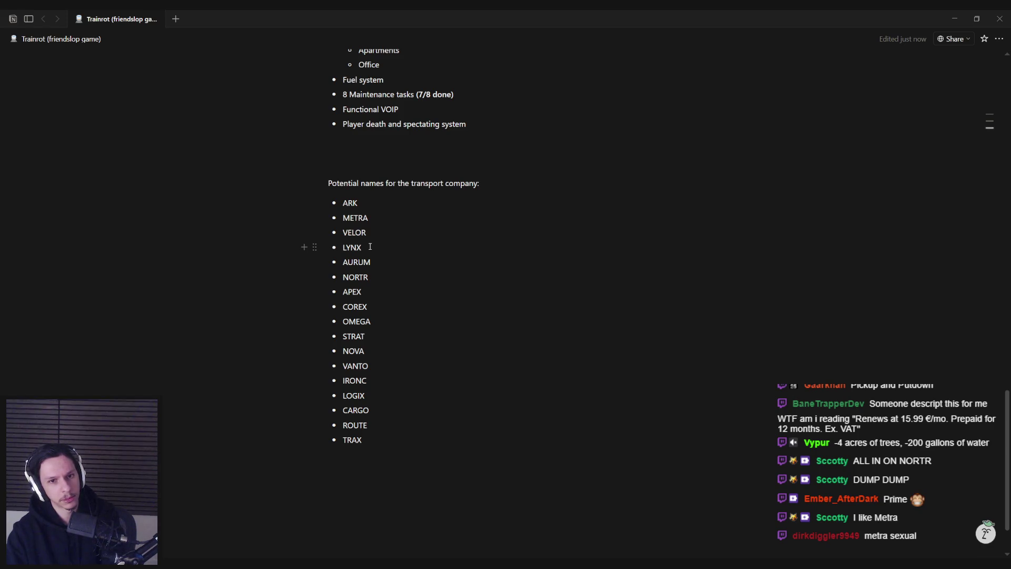
{"action": "left_click_drag", "start_coordinate": [369, 258], "coordinate": [342, 262]}
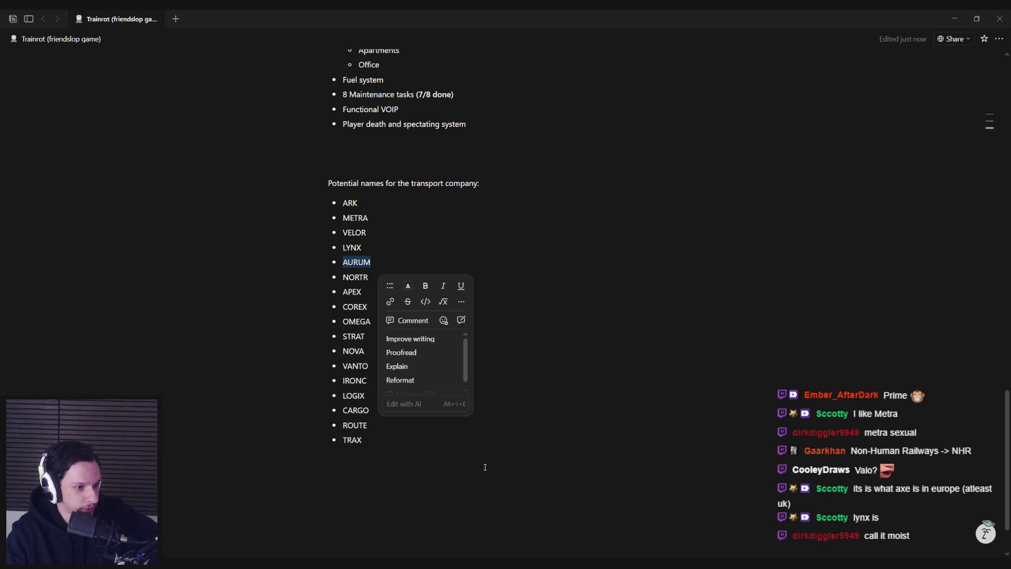
{"action": "left_click", "coordinate": [419, 262]}
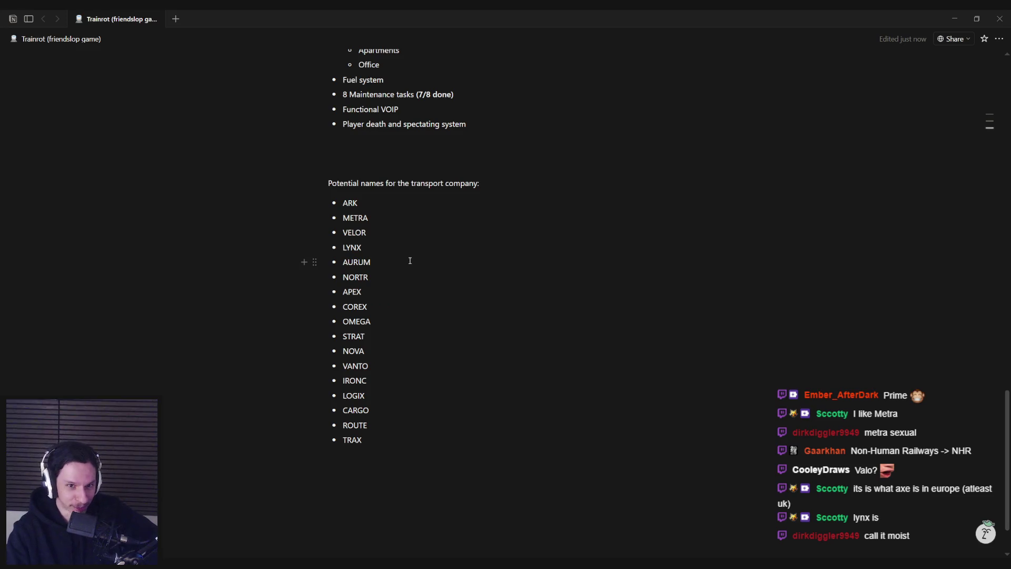
{"action": "double_click", "coordinate": [372, 248]}
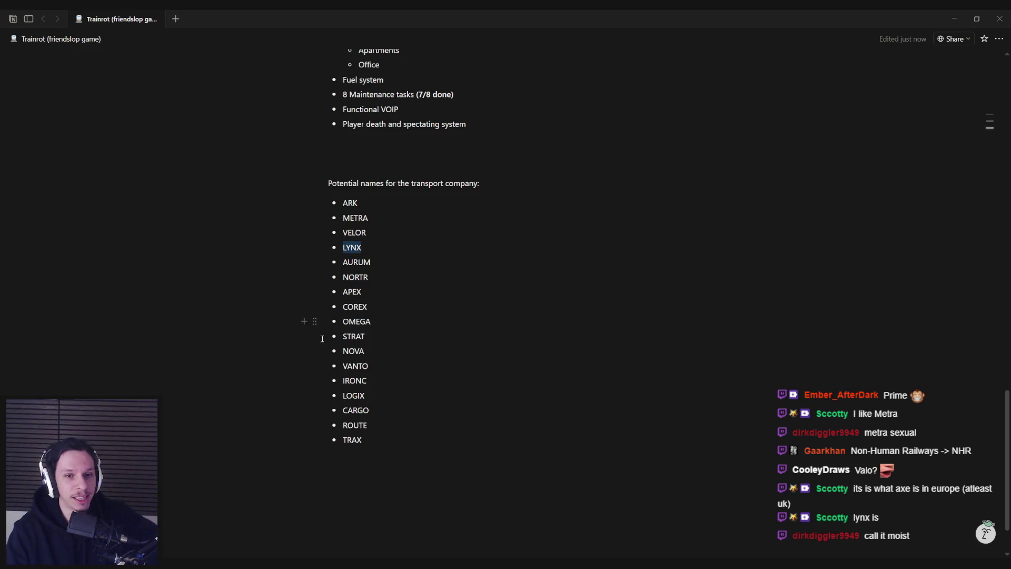
{"action": "key", "text": "BackSpace"}
{"action": "key", "text": "BackSpace"}
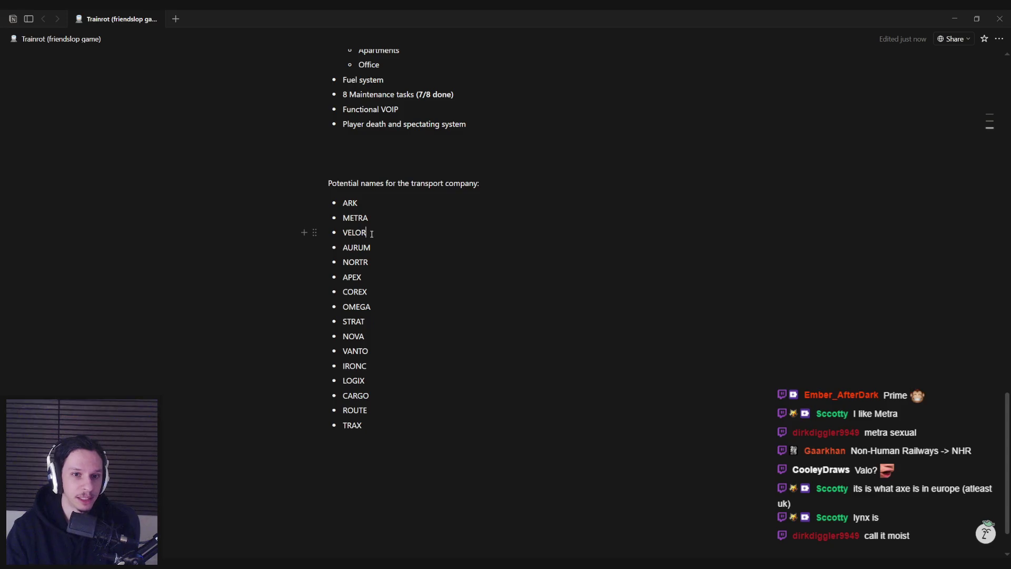
Step: Delete NORTR and the COREX bullet from the list
{"action": "mouse_move", "coordinate": [370, 234]}
{"action": "left_mouse_down"}
{"action": "mouse_move", "coordinate": [343, 234]}
{"action": "mouse_move", "coordinate": [354, 263]}
{"action": "mouse_move", "coordinate": [343, 263]}
{"action": "mouse_move", "coordinate": [362, 261]}
{"action": "left_mouse_up"}
{"action": "left_click", "coordinate": [378, 248]}
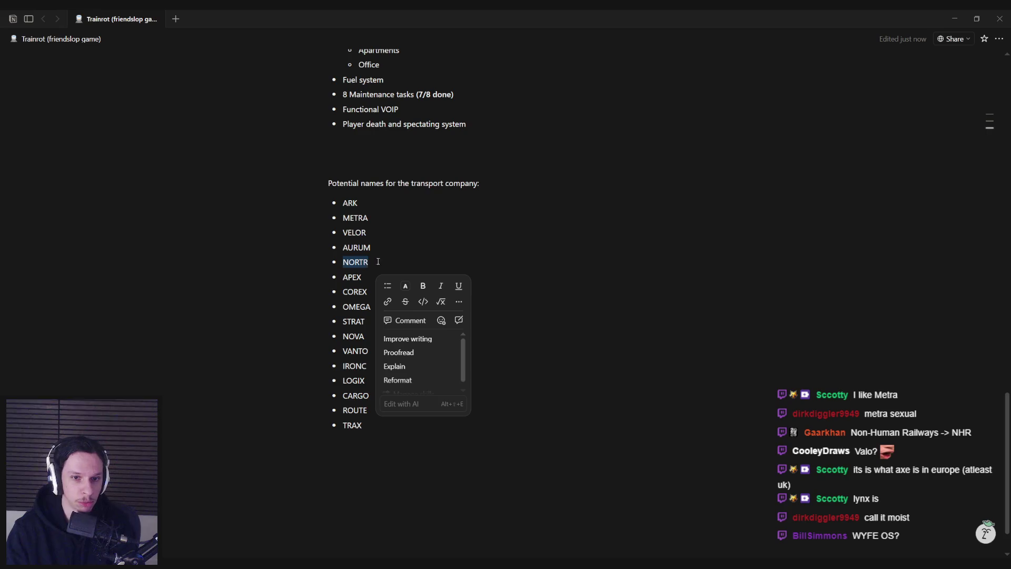
{"action": "key", "text": "BackSpace"}
{"action": "key", "text": "BackSpace"}
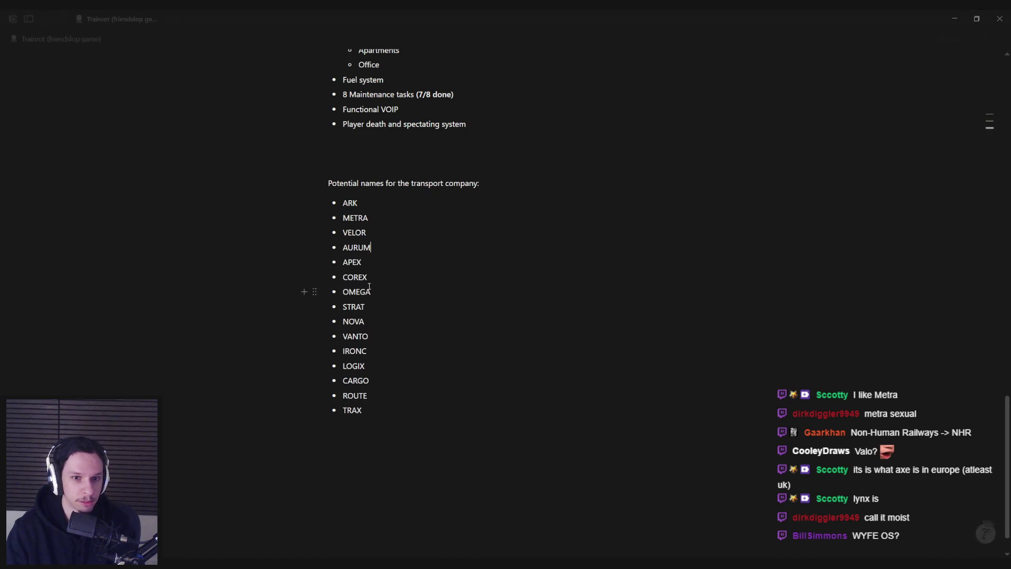
{"action": "left_click_drag", "start_coordinate": [362, 263], "coordinate": [360, 266]}
{"action": "left_click", "coordinate": [360, 267]}
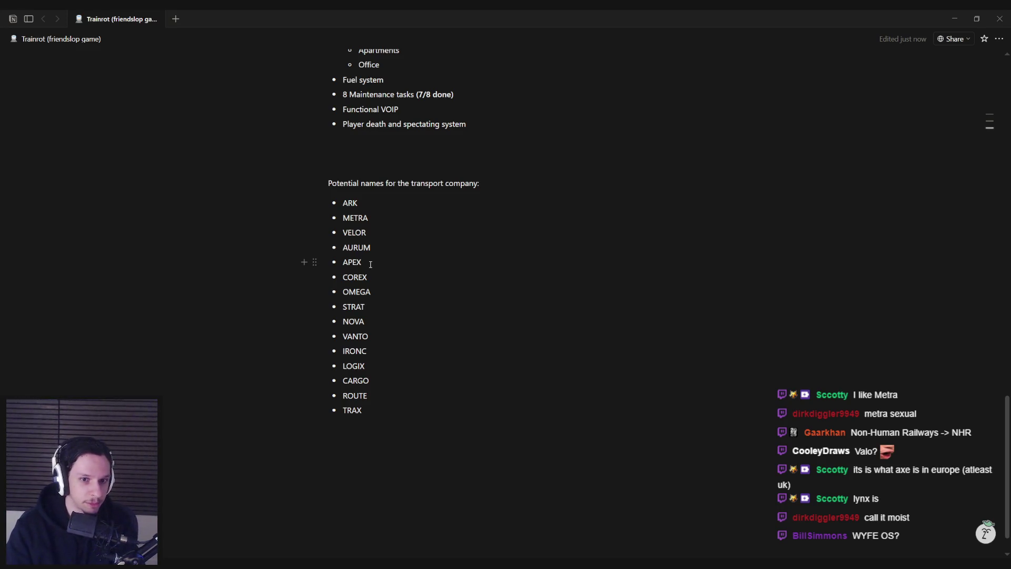
{"action": "left_click", "coordinate": [372, 278]}
{"action": "key", "text": "shift+Left"}
{"action": "key", "text": "shift+Left"}
{"action": "key", "text": "shift+Left"}
{"action": "key", "text": "BackSpace"}
{"action": "key", "text": "BackSpace"}
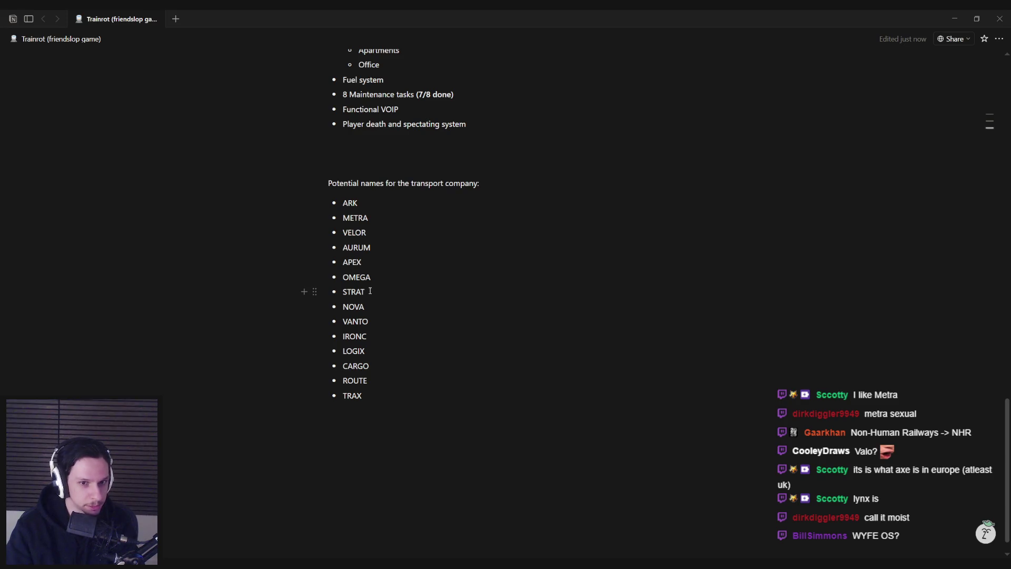
Step: Delete VANTO, IRONC and CARGO from the list
{"action": "double_click", "coordinate": [375, 323]}
{"action": "key", "text": "BackSpace"}
{"action": "key", "text": "BackSpace"}
{"action": "double_click", "coordinate": [372, 321]}
{"action": "key", "text": "BackSpace"}
{"action": "key", "text": "BackSpace"}
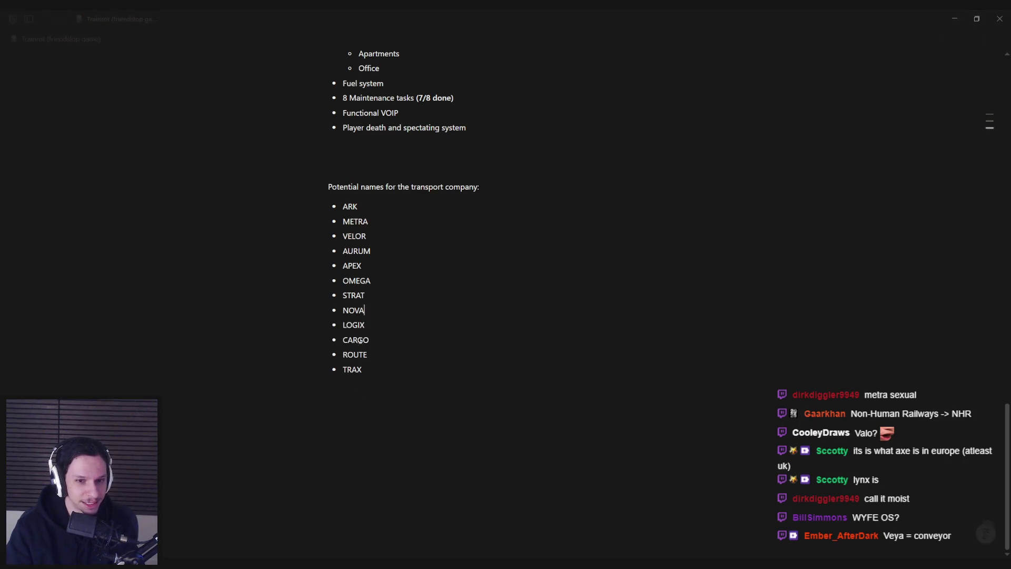
{"action": "left_click", "coordinate": [376, 340]}
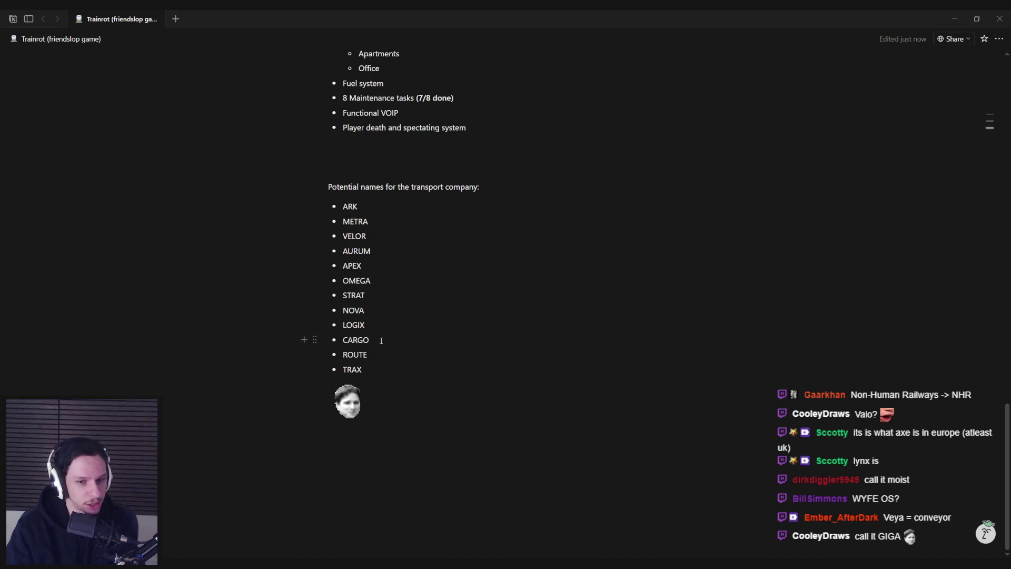
{"action": "double_click", "coordinate": [381, 341]}
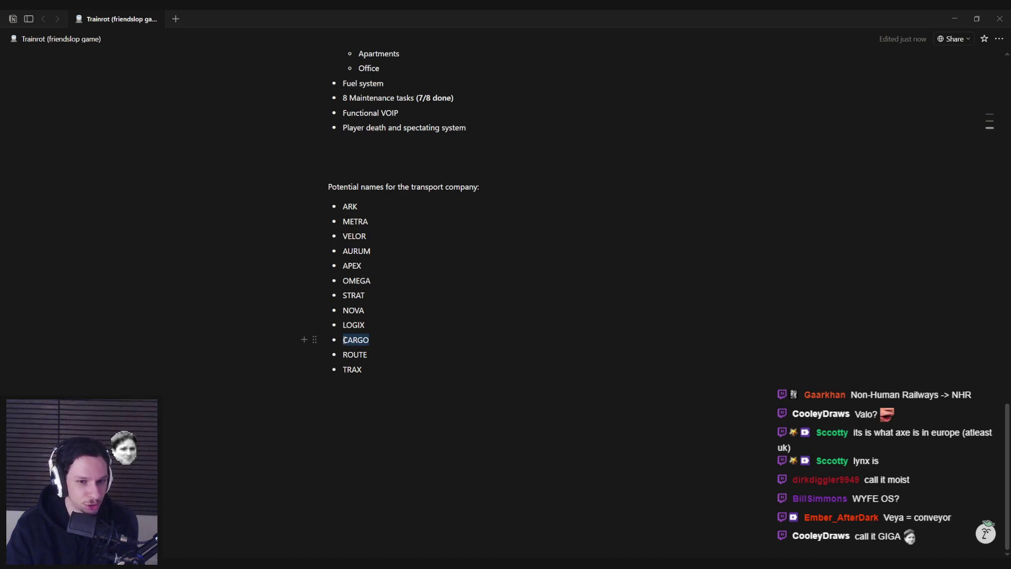
{"action": "key", "text": "BackSpace"}
{"action": "key", "text": "BackSpace"}
{"action": "key", "text": "BackSpace"}
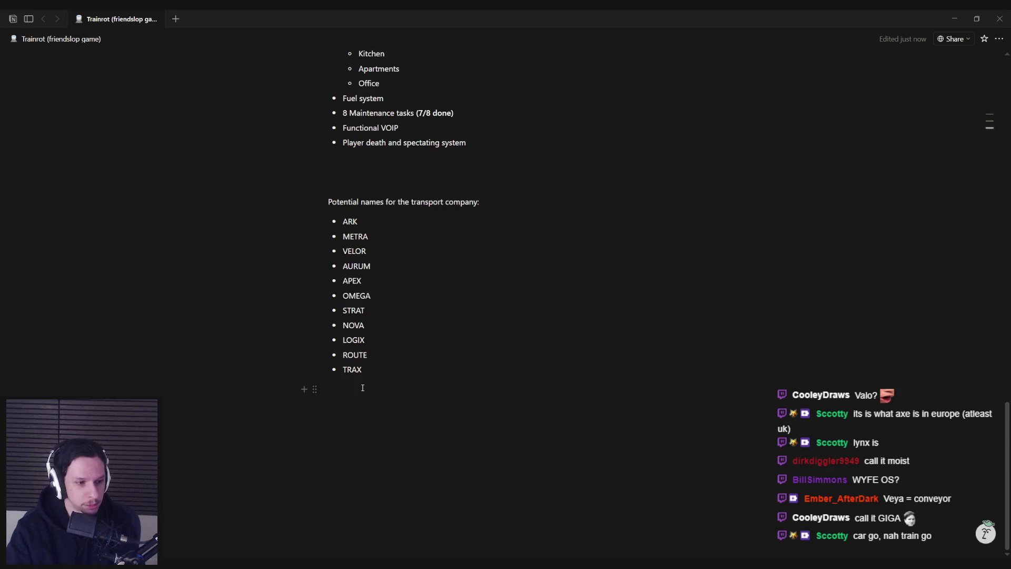
Step: Delete ROUTE, then check the remaining entries ARK, VELOR and AURUM
{"action": "left_click_drag", "start_coordinate": [372, 354], "coordinate": [344, 354]}
{"action": "key", "text": "BackSpace"}
{"action": "key", "text": "BackSpace"}
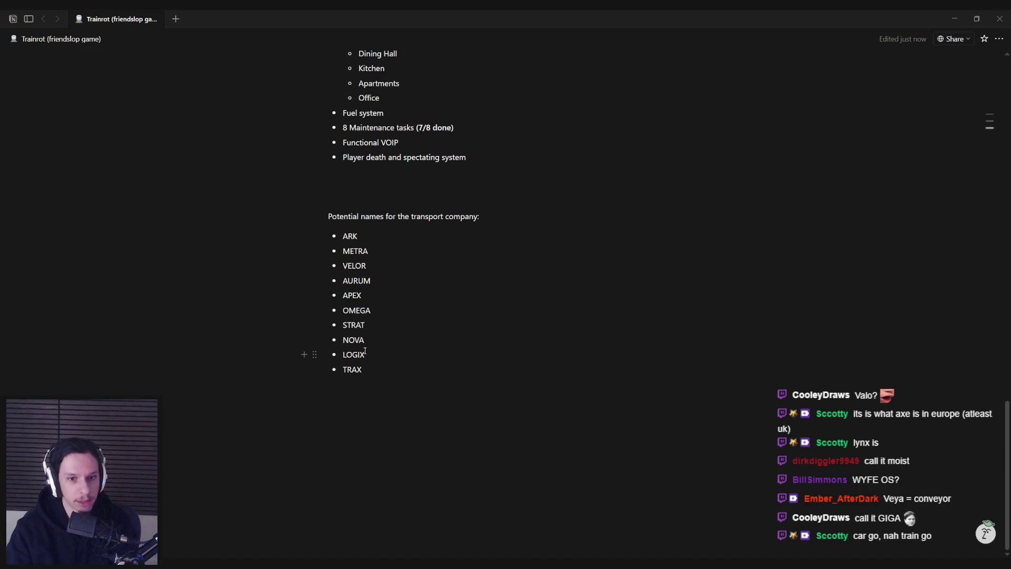
{"action": "left_click", "coordinate": [379, 233]}
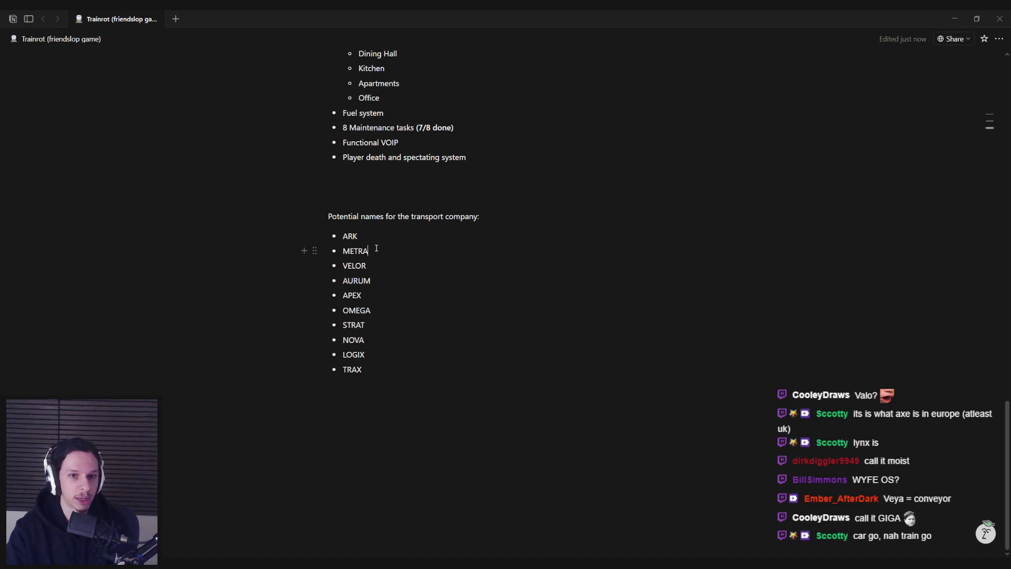
{"action": "left_click", "coordinate": [374, 241]}
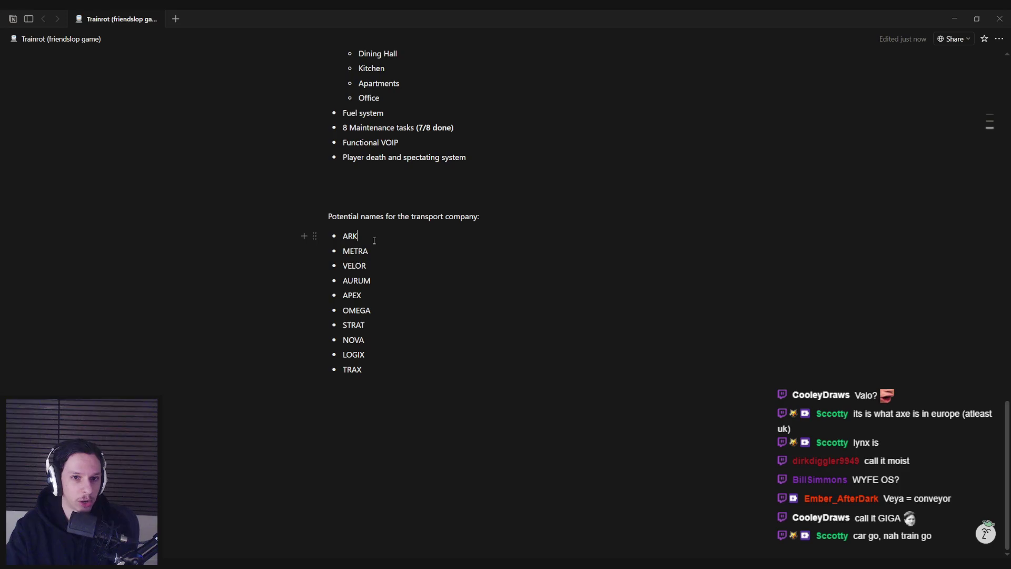
{"action": "double_click", "coordinate": [354, 266]}
{"action": "left_click", "coordinate": [372, 281]}
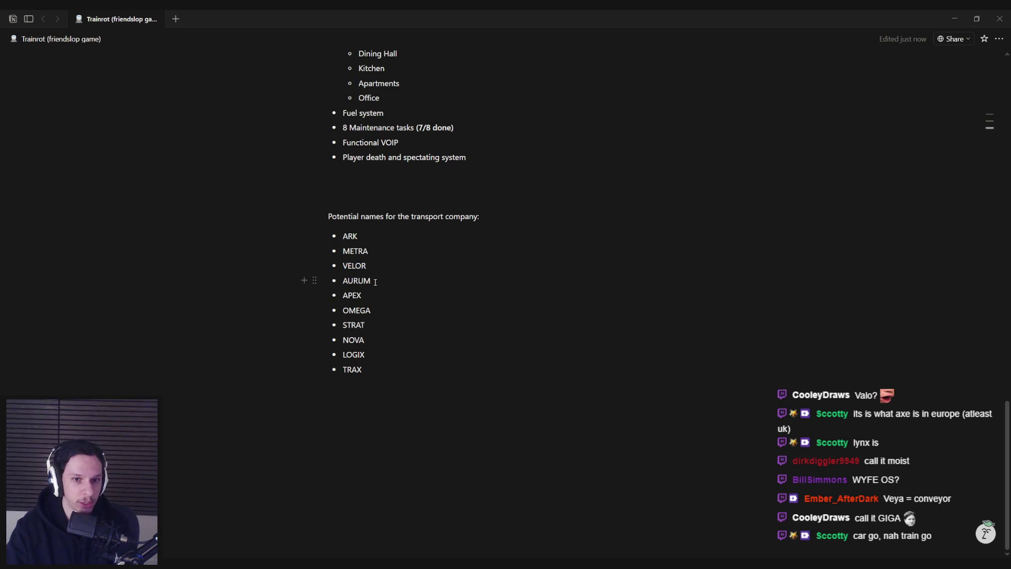
{"action": "double_click", "coordinate": [358, 281]}
{"action": "left_click", "coordinate": [362, 296]}
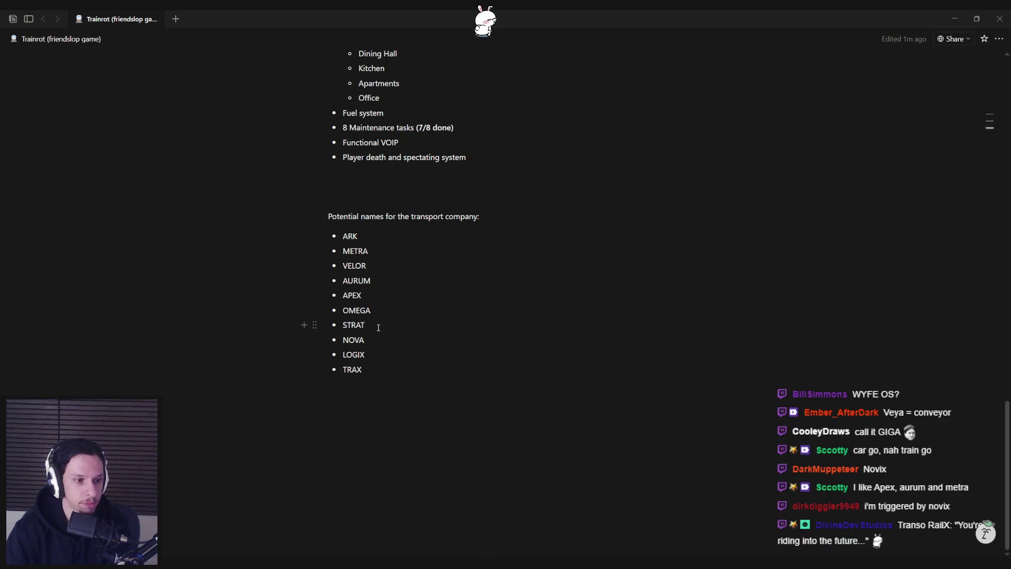
{"action": "key", "text": "alt+Tab"}
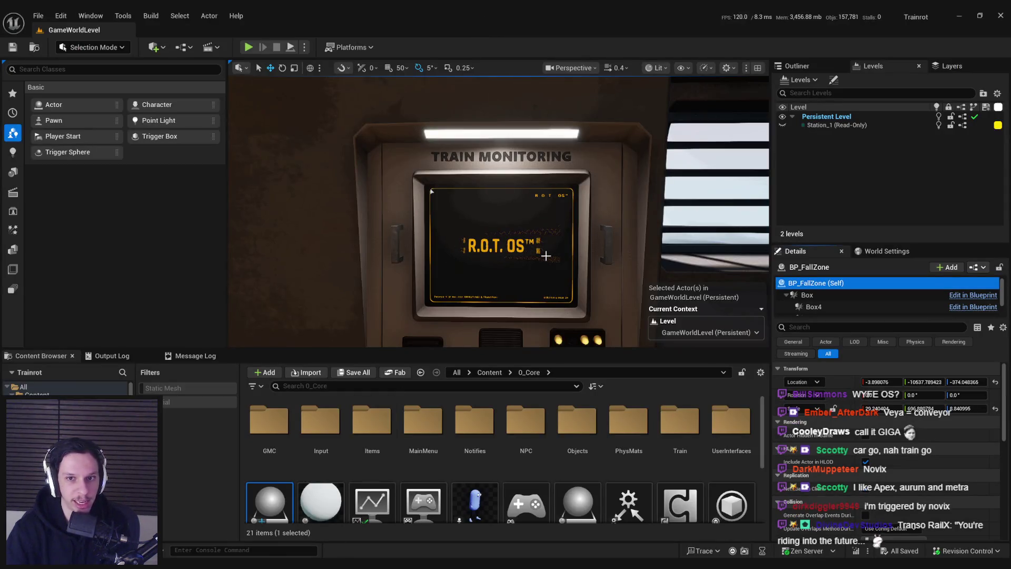
{"action": "key", "text": "alt+Tab"}
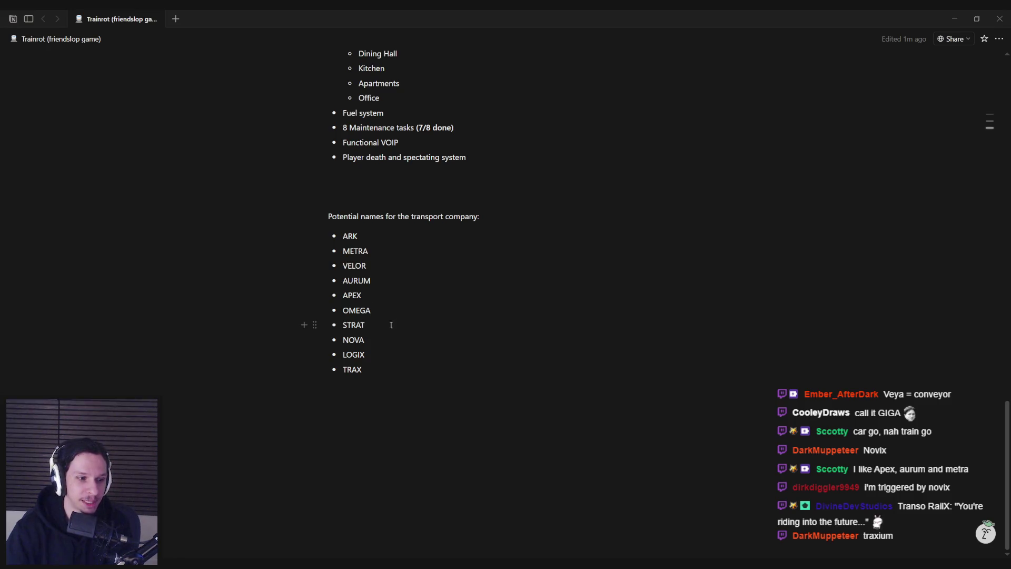
{"action": "mouse_move", "coordinate": [366, 370]}
{"action": "left_mouse_down"}
{"action": "mouse_move", "coordinate": [340, 370]}
{"action": "mouse_move", "coordinate": [368, 370]}
{"action": "left_mouse_up"}
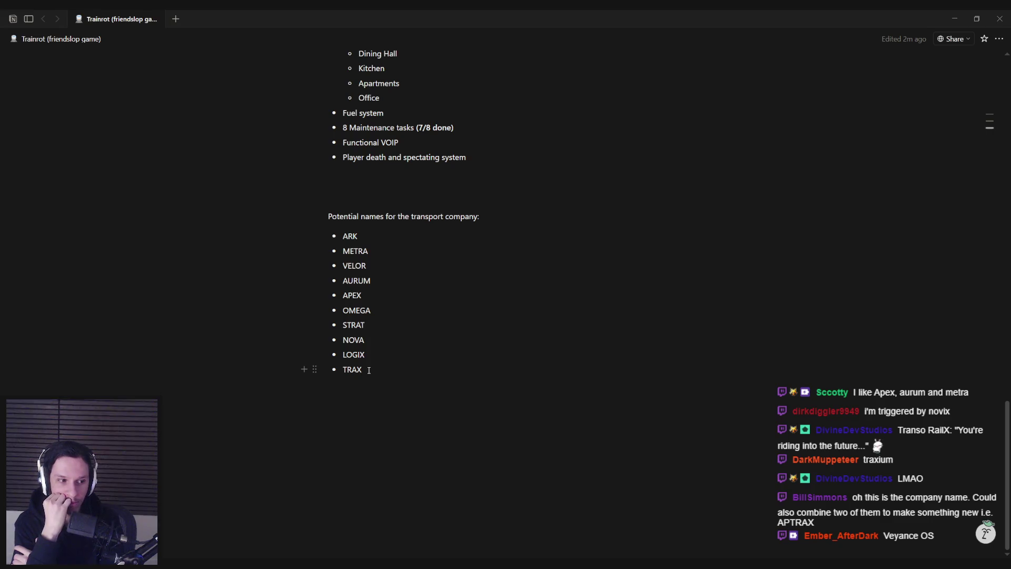
{"action": "scroll", "coordinate": [415, 250], "scroll_direction": "up", "scroll_amount": 1}
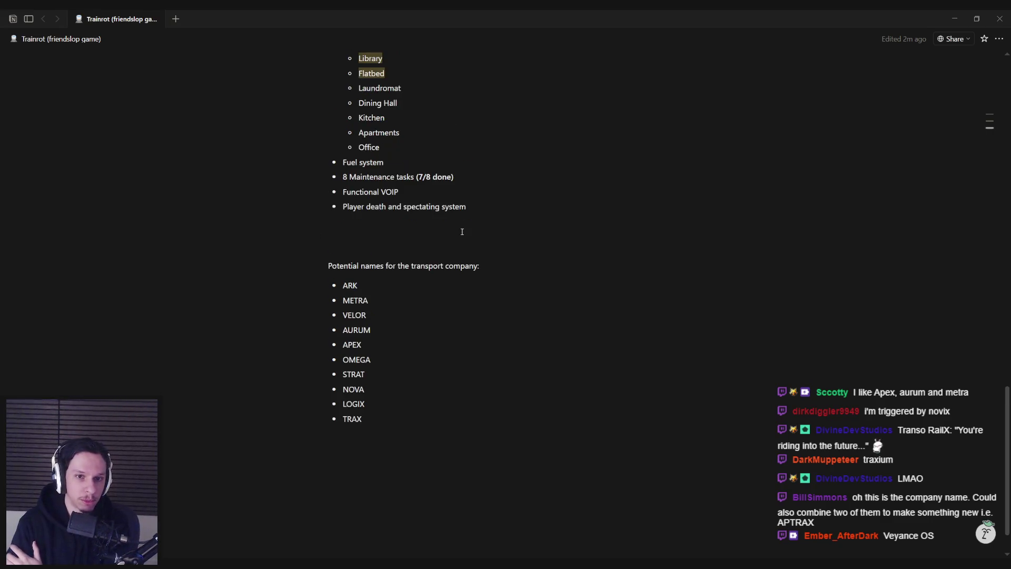
{"action": "left_click", "coordinate": [391, 261]}
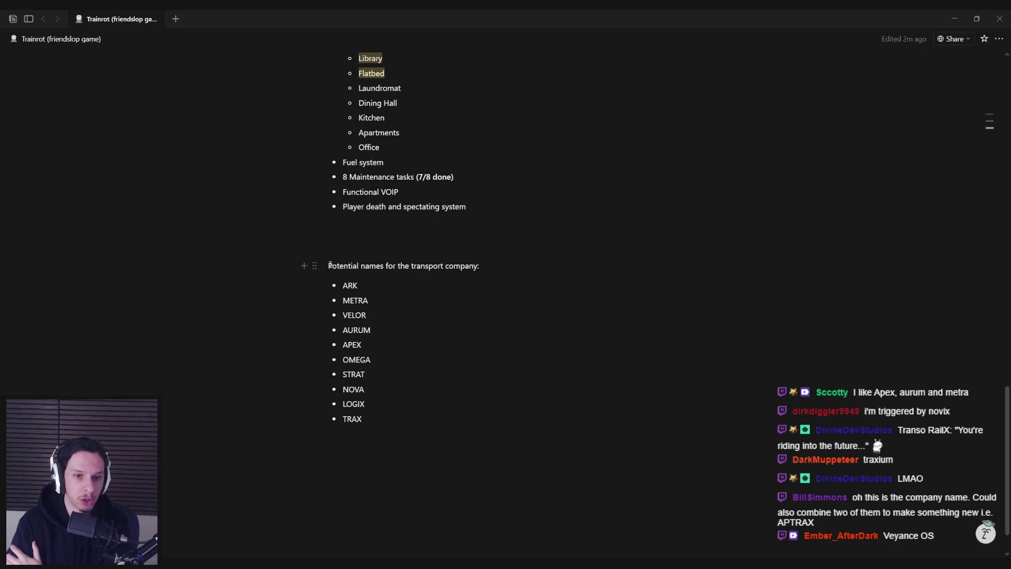
Step: Prefix the list heading with 'Replacing R.O.T.'
{"action": "type", "text": "Replacing R.O"}
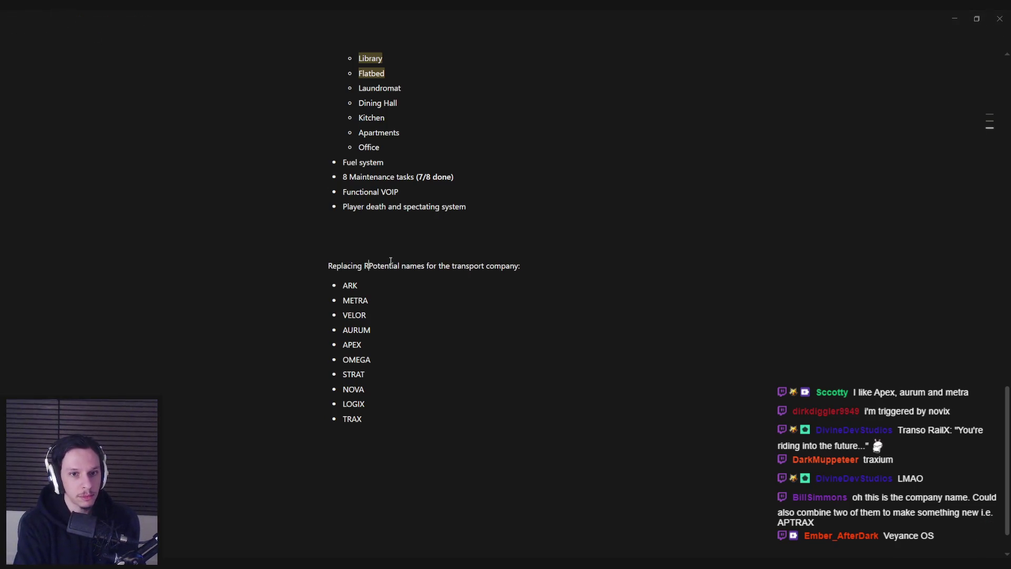
{"action": "type", "text": ".T."}
{"action": "key", "text": "BackSpace"}
{"action": "type", "text": ":"}
{"action": "key", "text": "BackSpace"}
{"action": "key", "text": "BackSpace"}
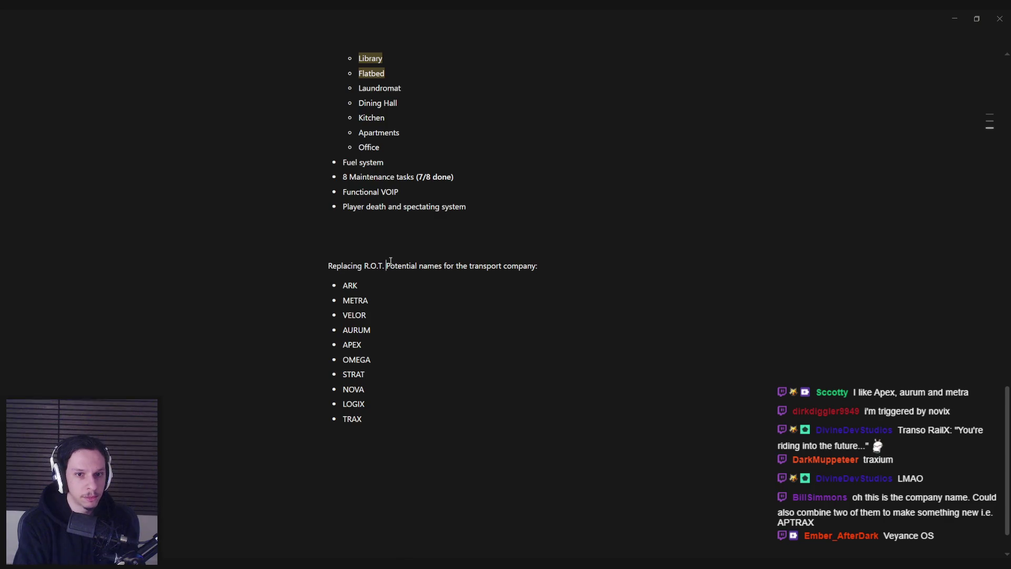
Step: Delete VELOR, leaving nine names from ARK to TRAX
{"action": "left_click", "coordinate": [388, 420]}
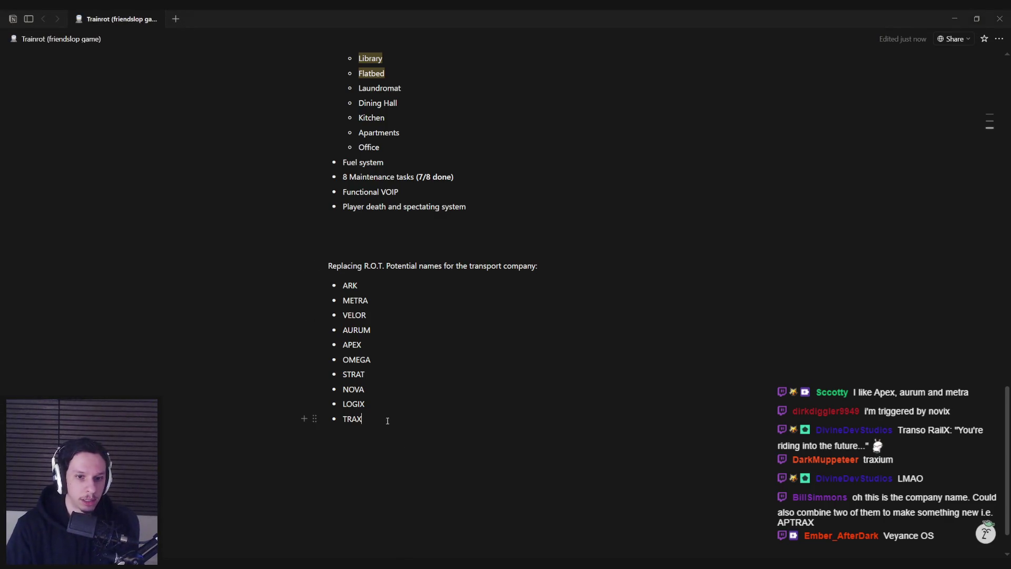
{"action": "left_click_drag", "start_coordinate": [344, 285], "coordinate": [370, 300]}
{"action": "left_click", "coordinate": [370, 300]}
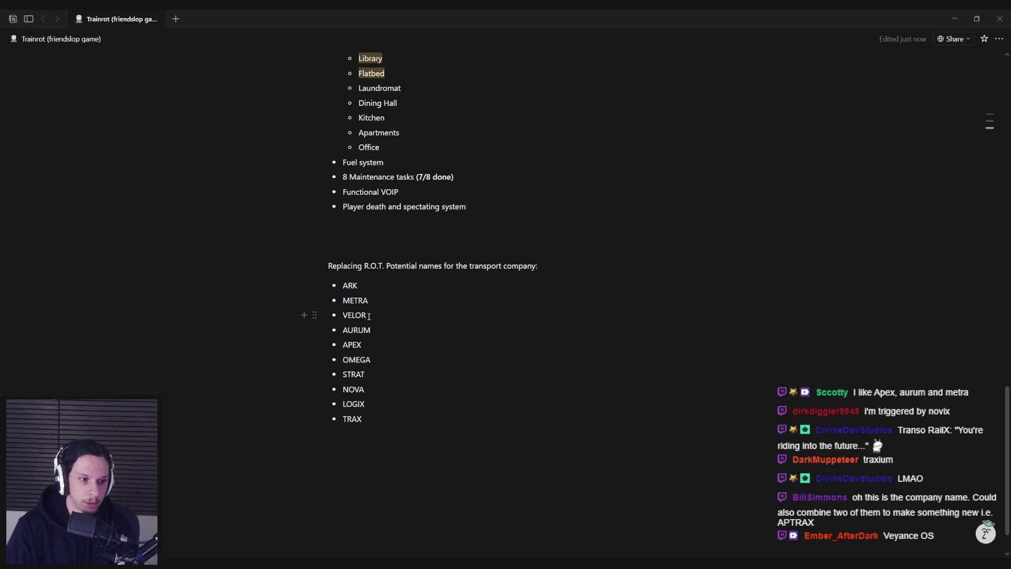
{"action": "right_click", "coordinate": [342, 327]}
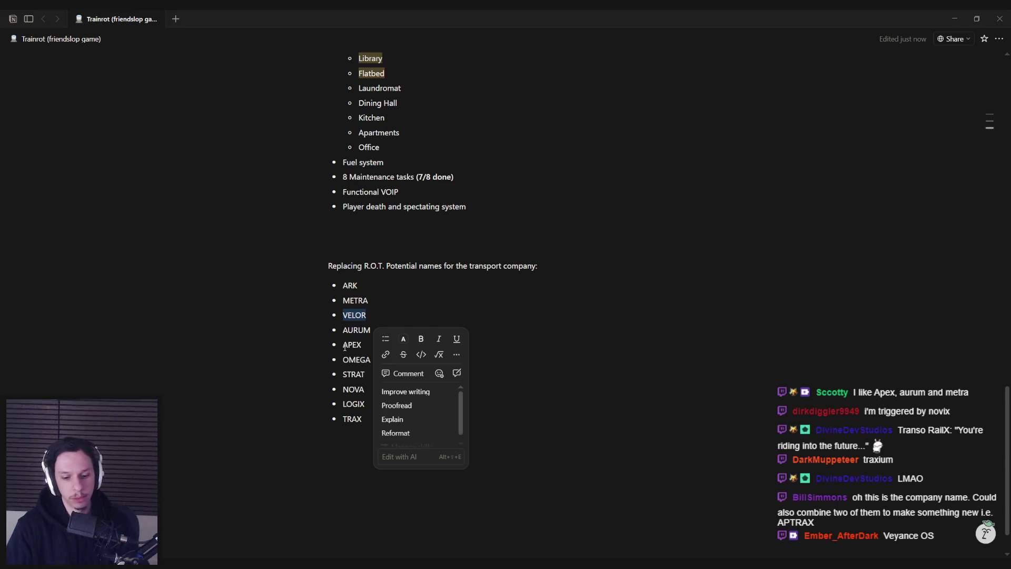
{"action": "key", "text": "BackSpace"}
{"action": "key", "text": "BackSpace"}
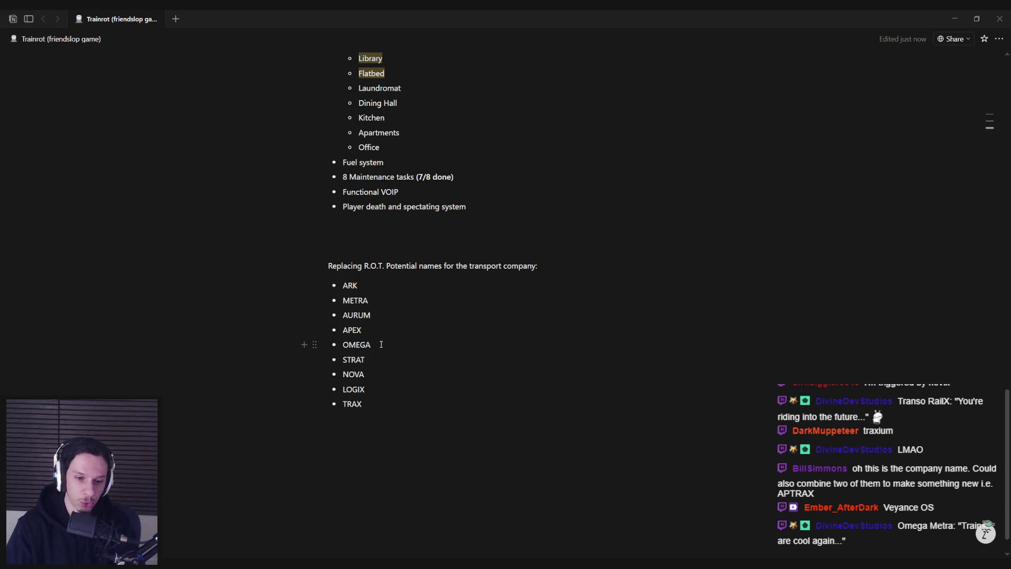
{"action": "scroll", "coordinate": [368, 427], "scroll_direction": "up", "scroll_amount": 2}
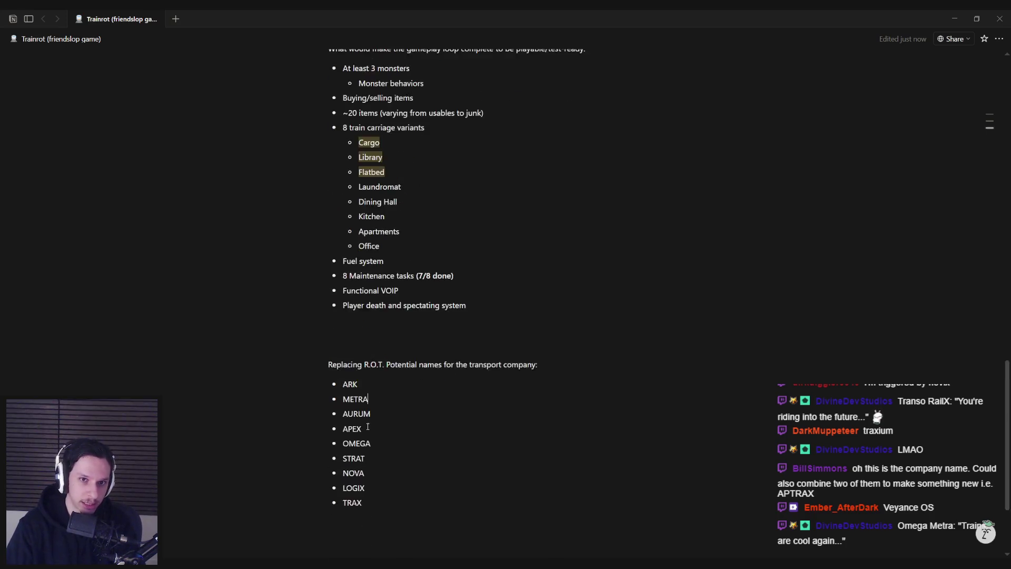
{"action": "scroll", "coordinate": [368, 426], "scroll_direction": "down", "scroll_amount": 1}
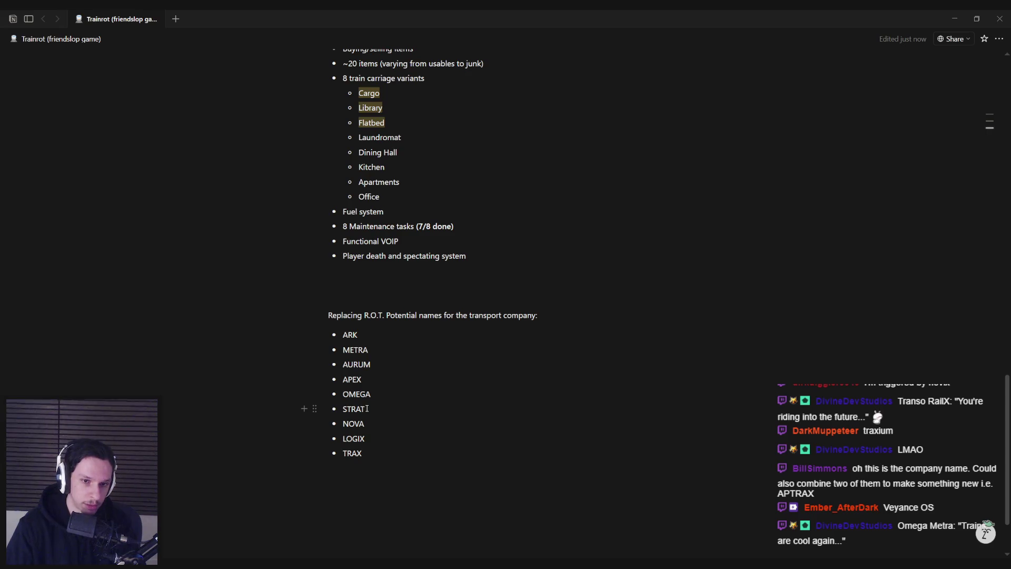
{"action": "scroll", "coordinate": [367, 409], "scroll_direction": "down", "scroll_amount": 1}
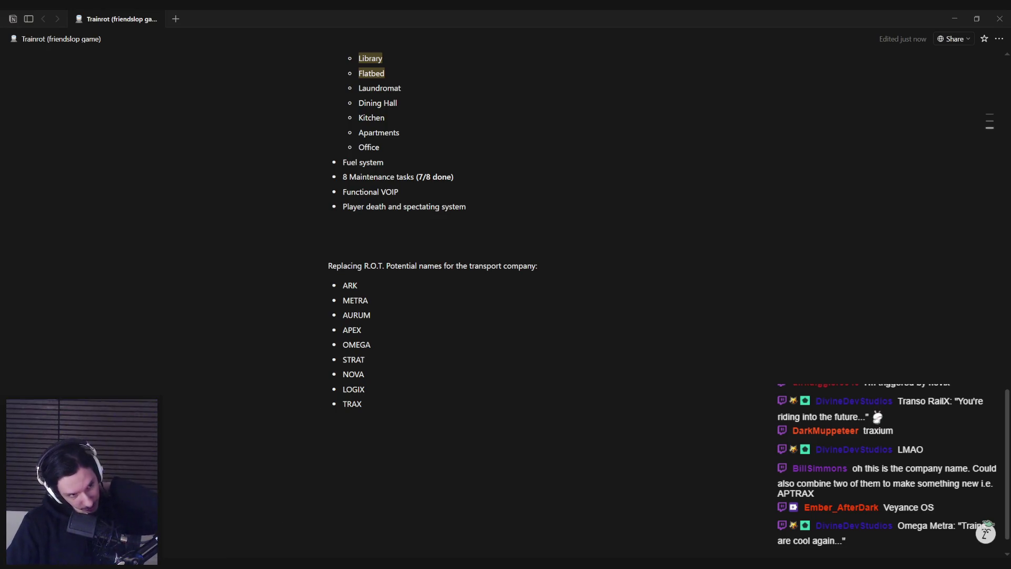
{"action": "left_click", "coordinate": [406, 398]}
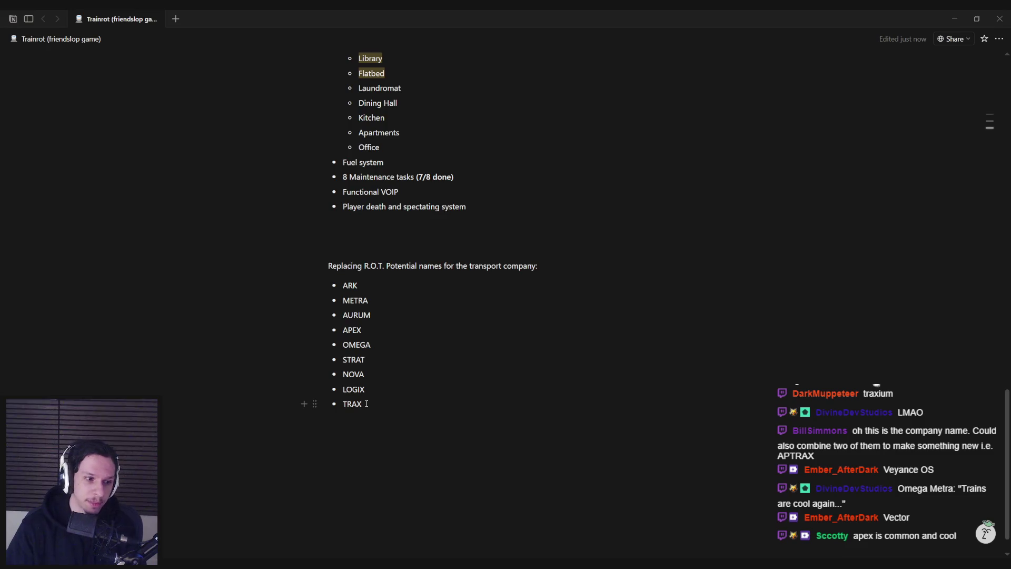
{"action": "double_click", "coordinate": [364, 331]}
{"action": "left_click", "coordinate": [366, 331]}
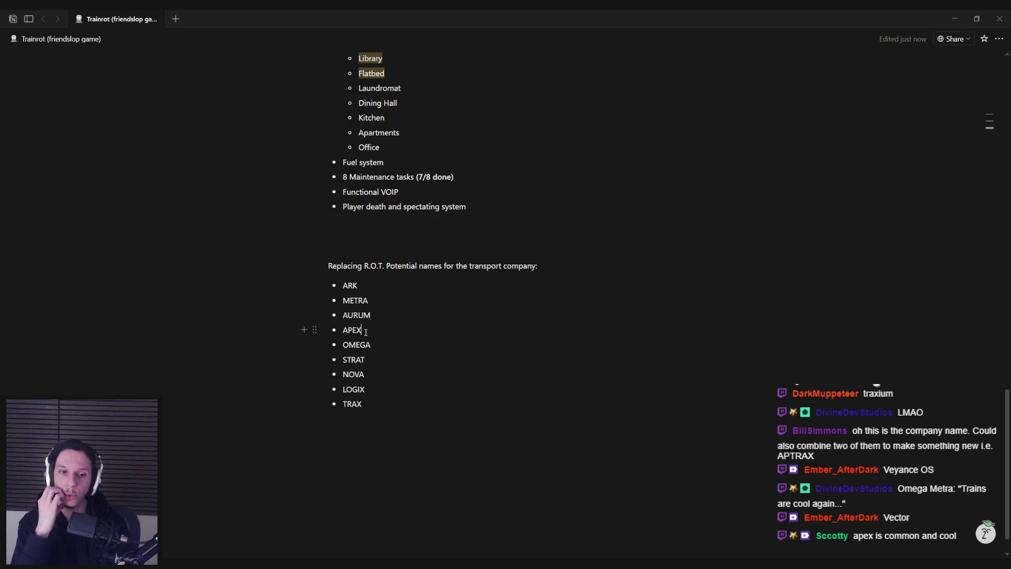